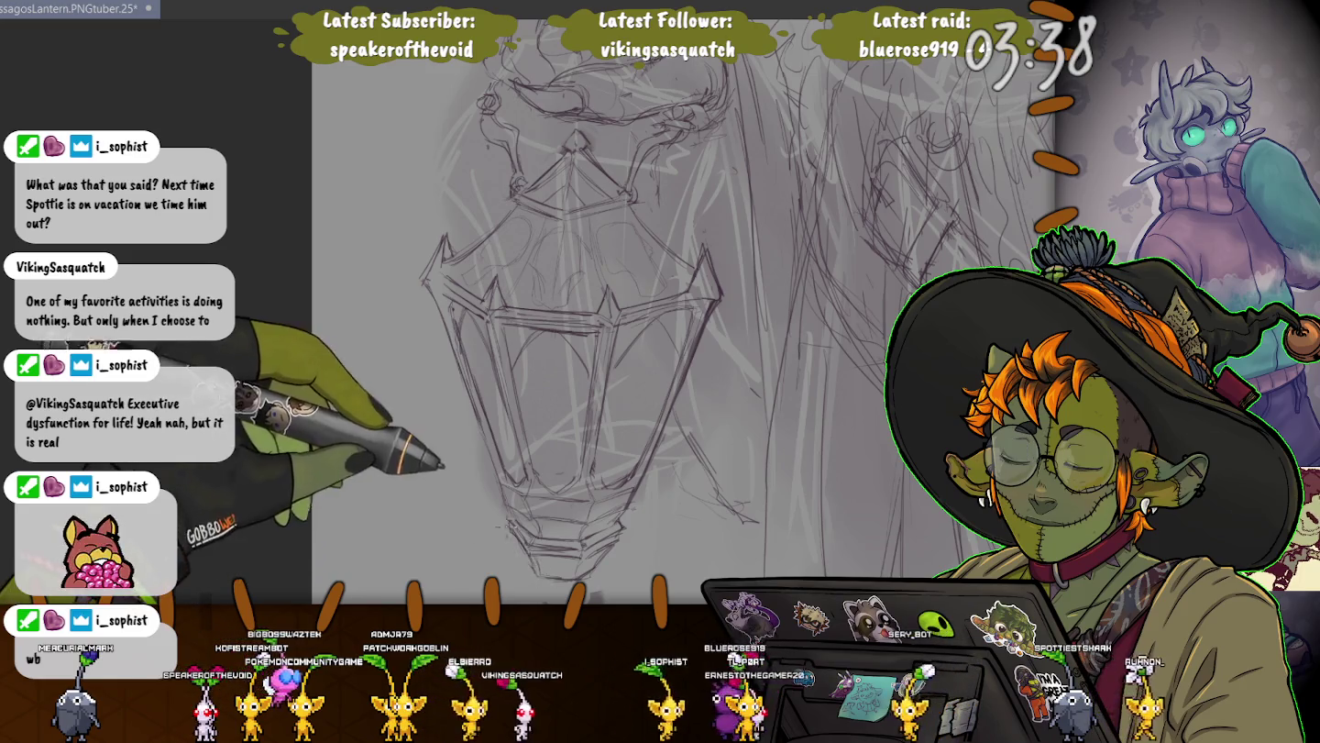
Pan the canvas to the lantern's lower body, then back up to its top
drag(587, 368, 655, 244)
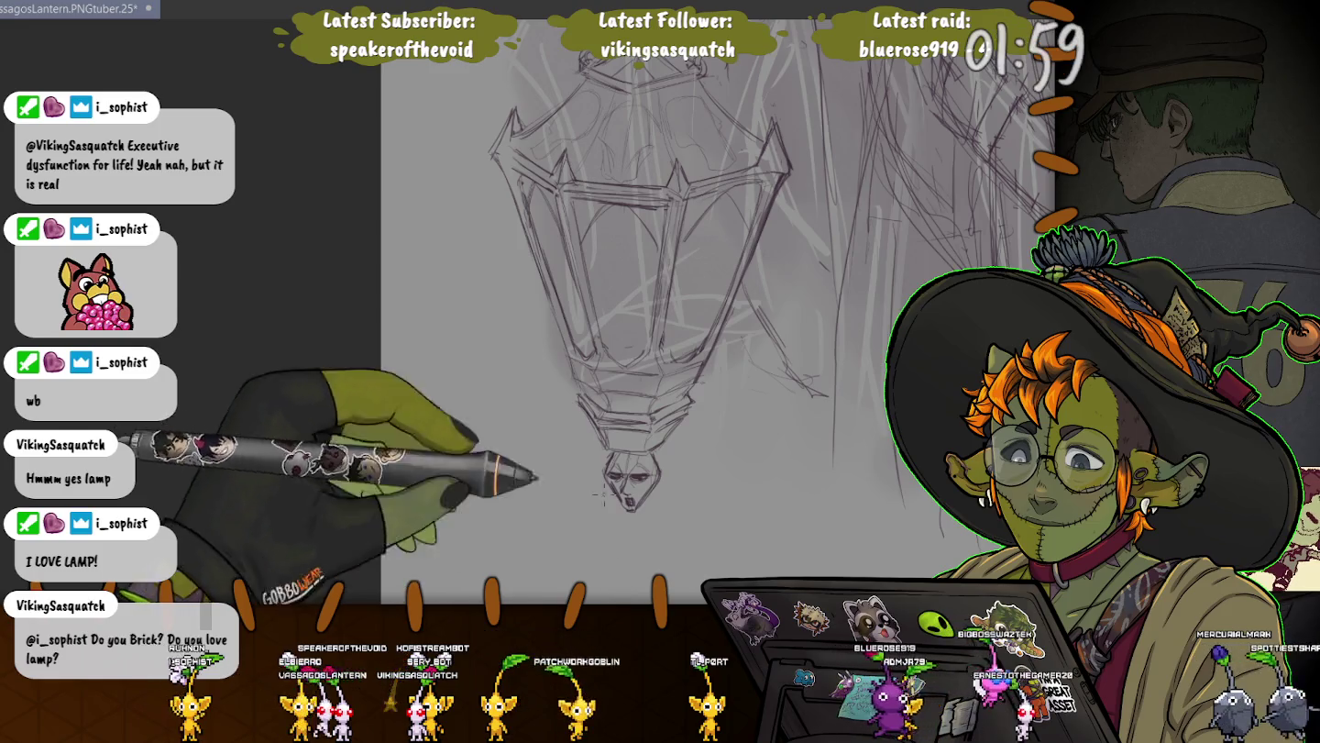
drag(471, 267, 516, 413)
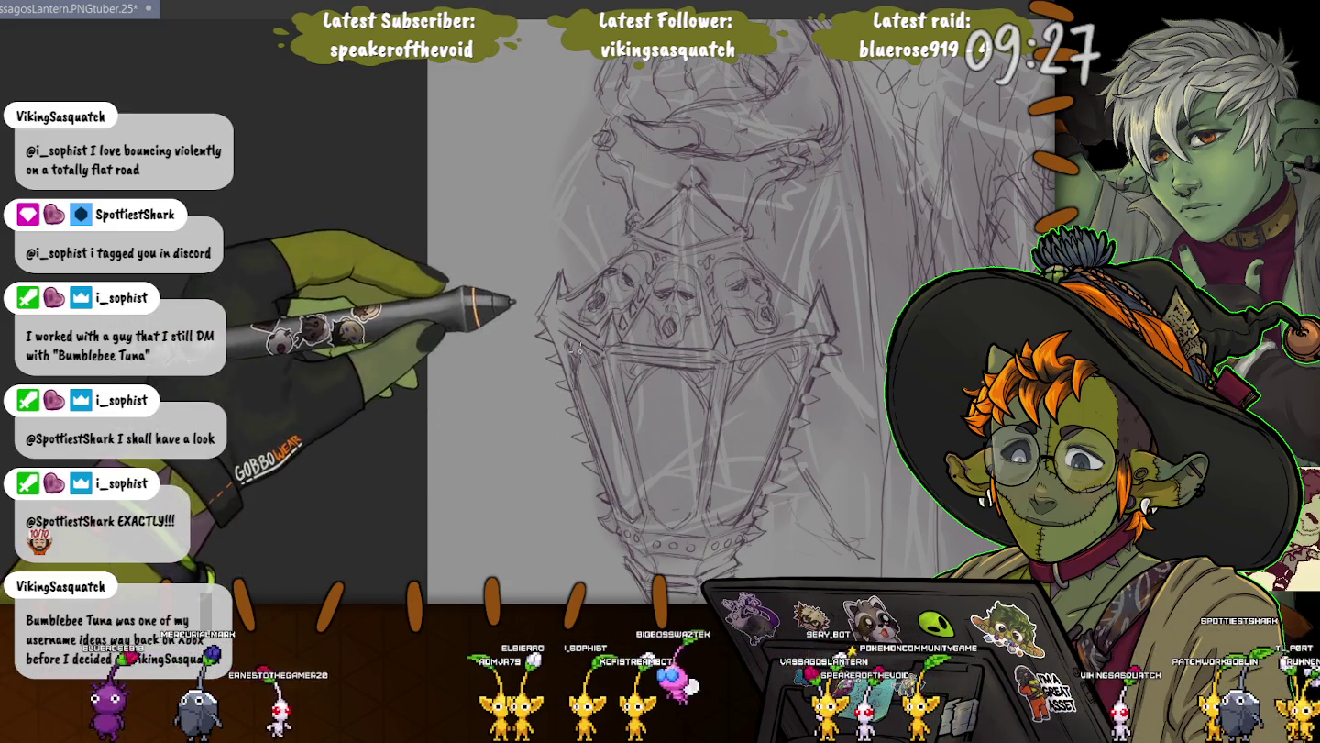
Pan the view to show more of the sketch above the lantern
mouse_move(476, 447)
mouse_down()
mouse_move(409, 243)
mouse_move(466, 309)
mouse_up()
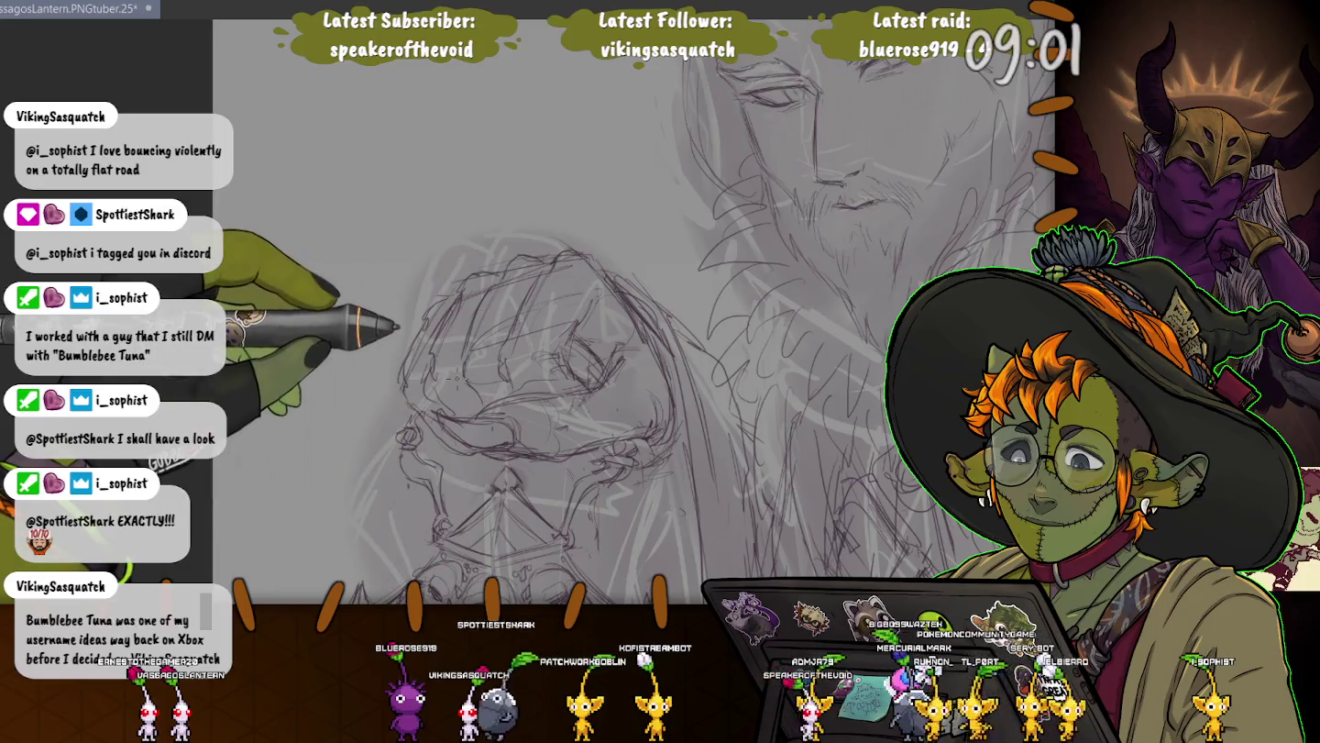
Zoom out, then move the whole figure sketch slightly down-left and shrink it slightly
scroll(556, 472, down, 3)
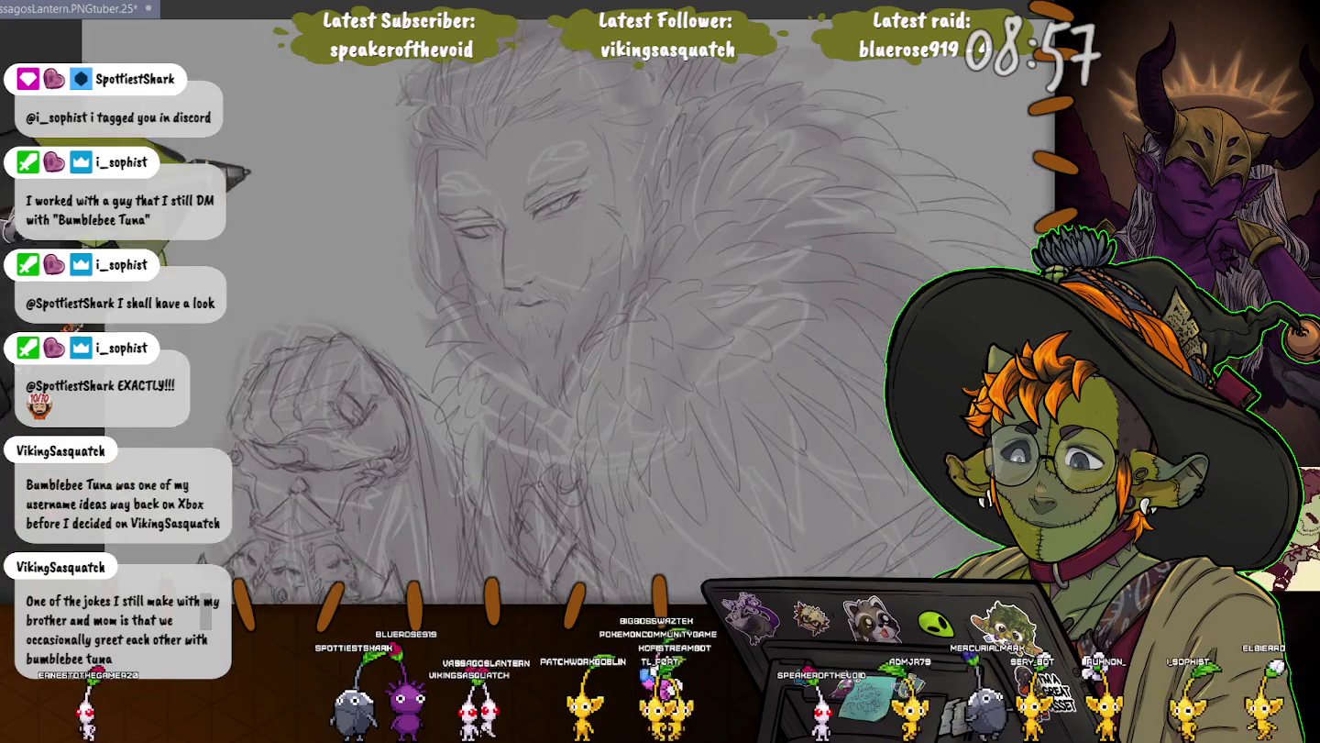
drag(443, 422, 260, 180)
scroll(259, 181, down, 1)
scroll(259, 181, down, 1)
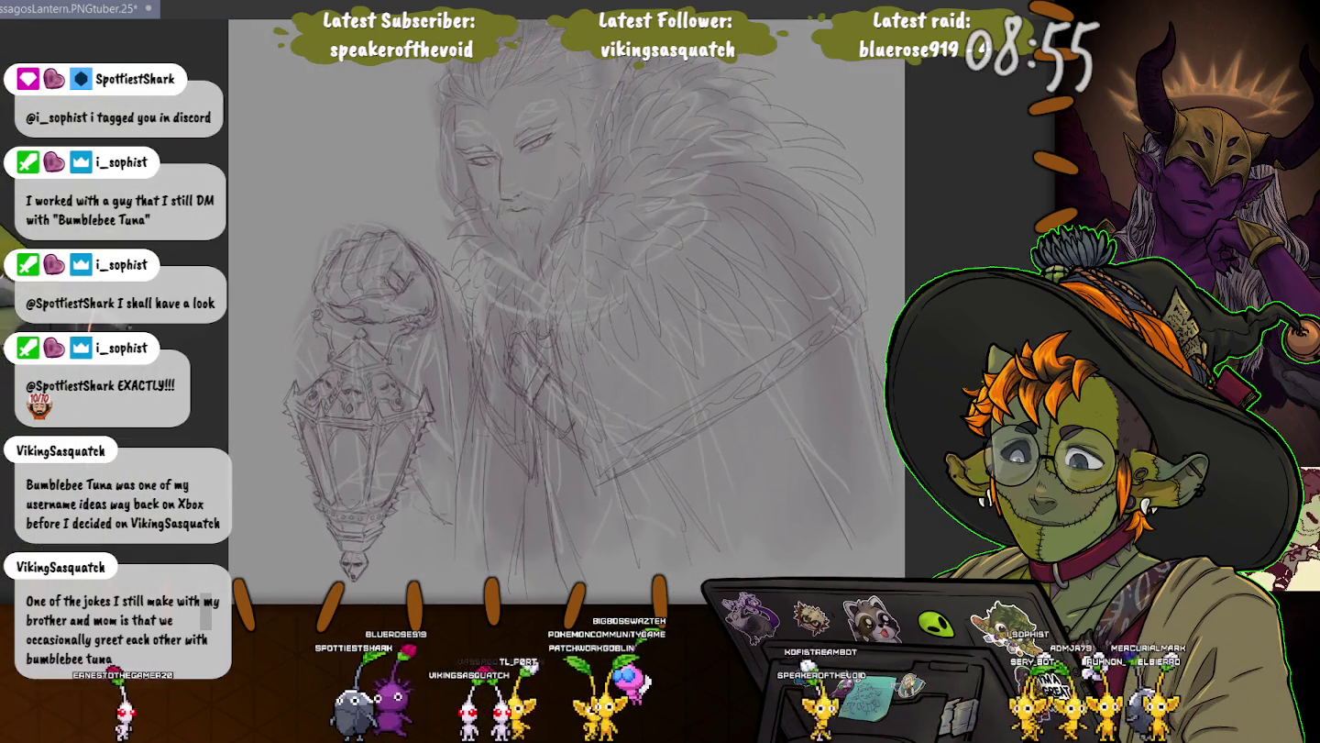
scroll(327, 330, down, 1)
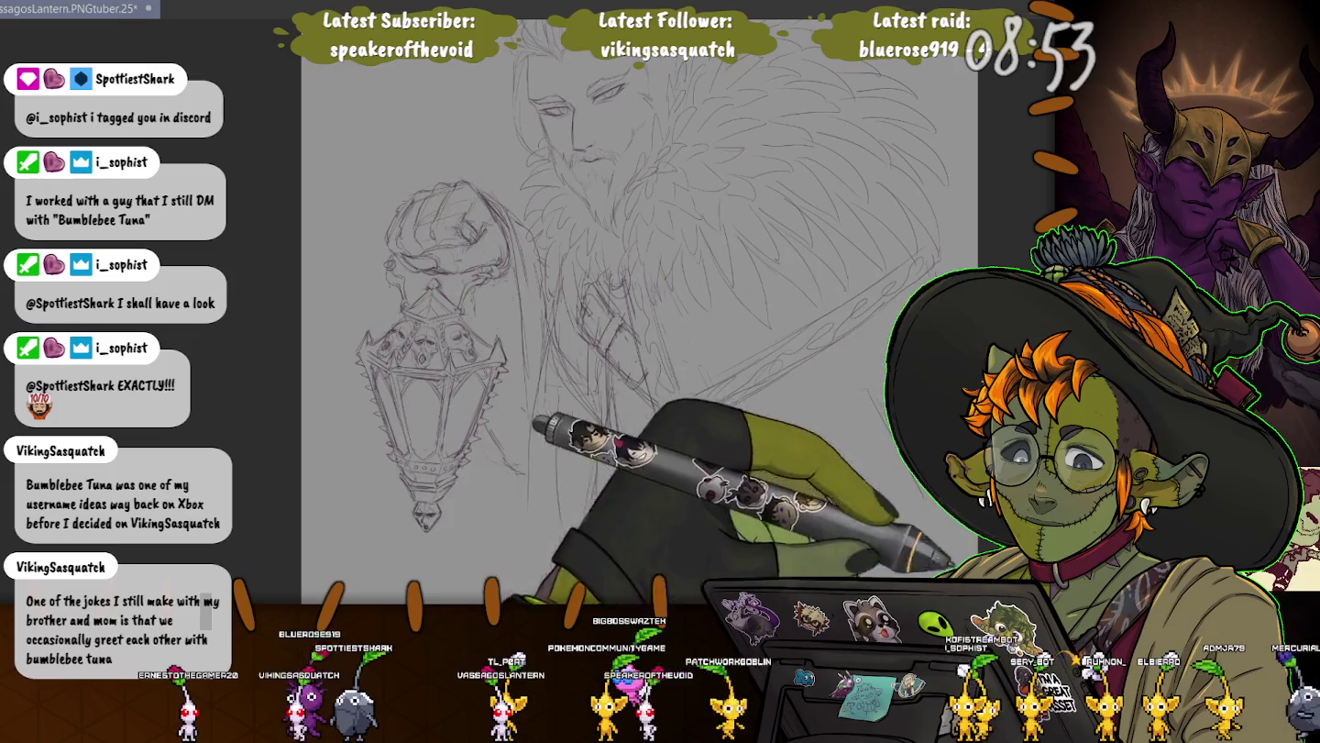
scroll(239, 335, down, 1)
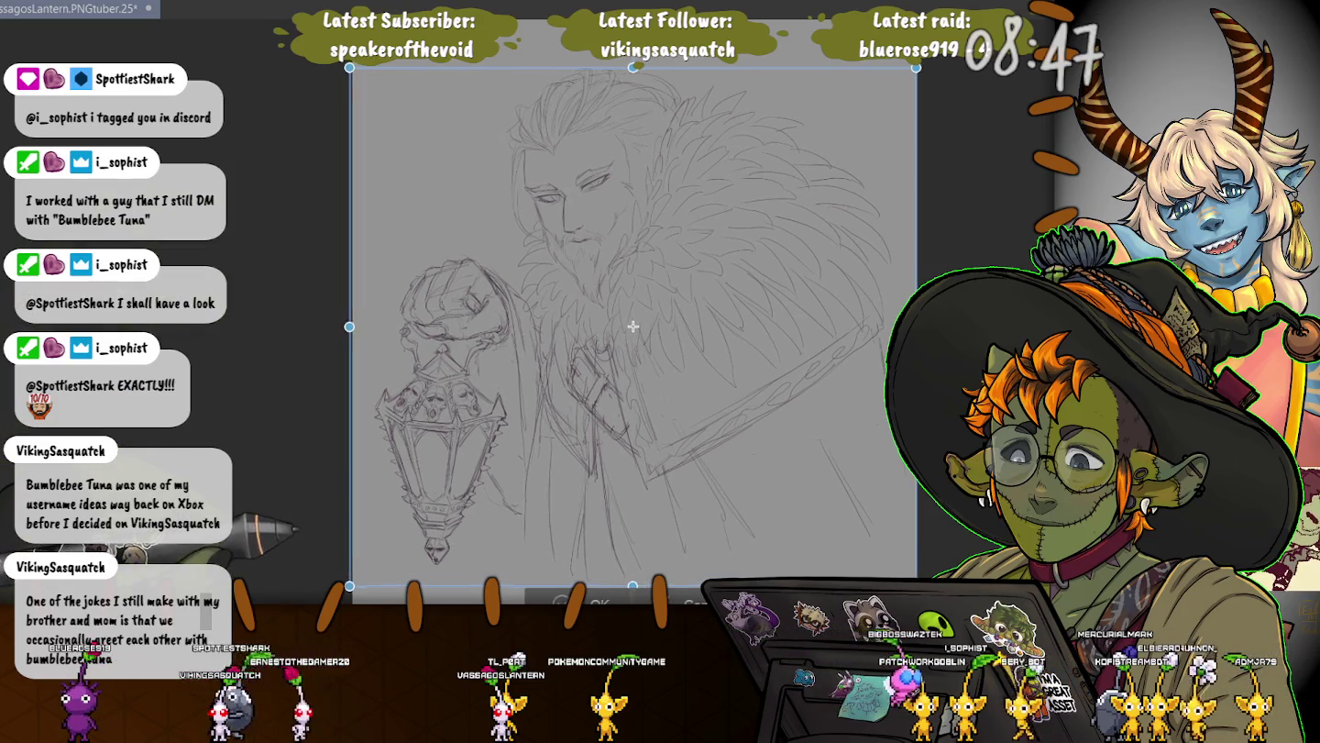
drag(644, 315, 630, 329)
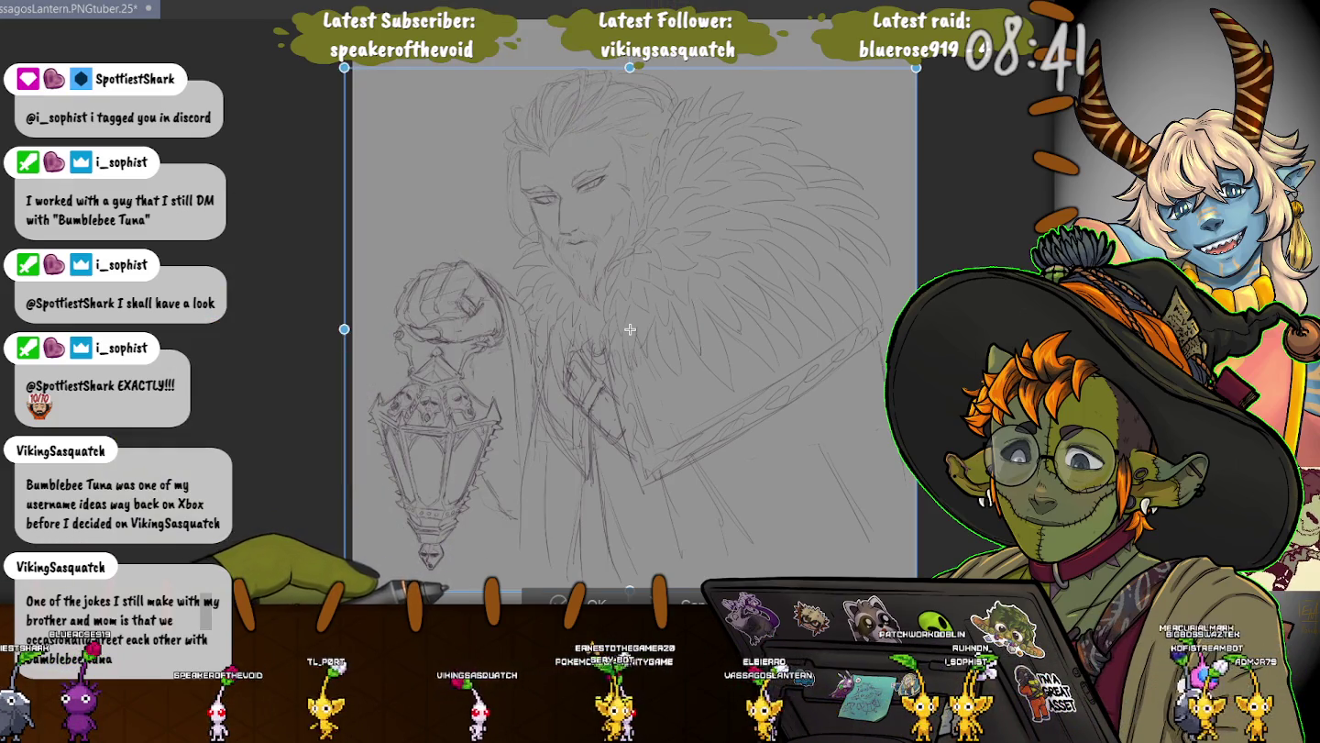
drag(630, 330, 623, 322)
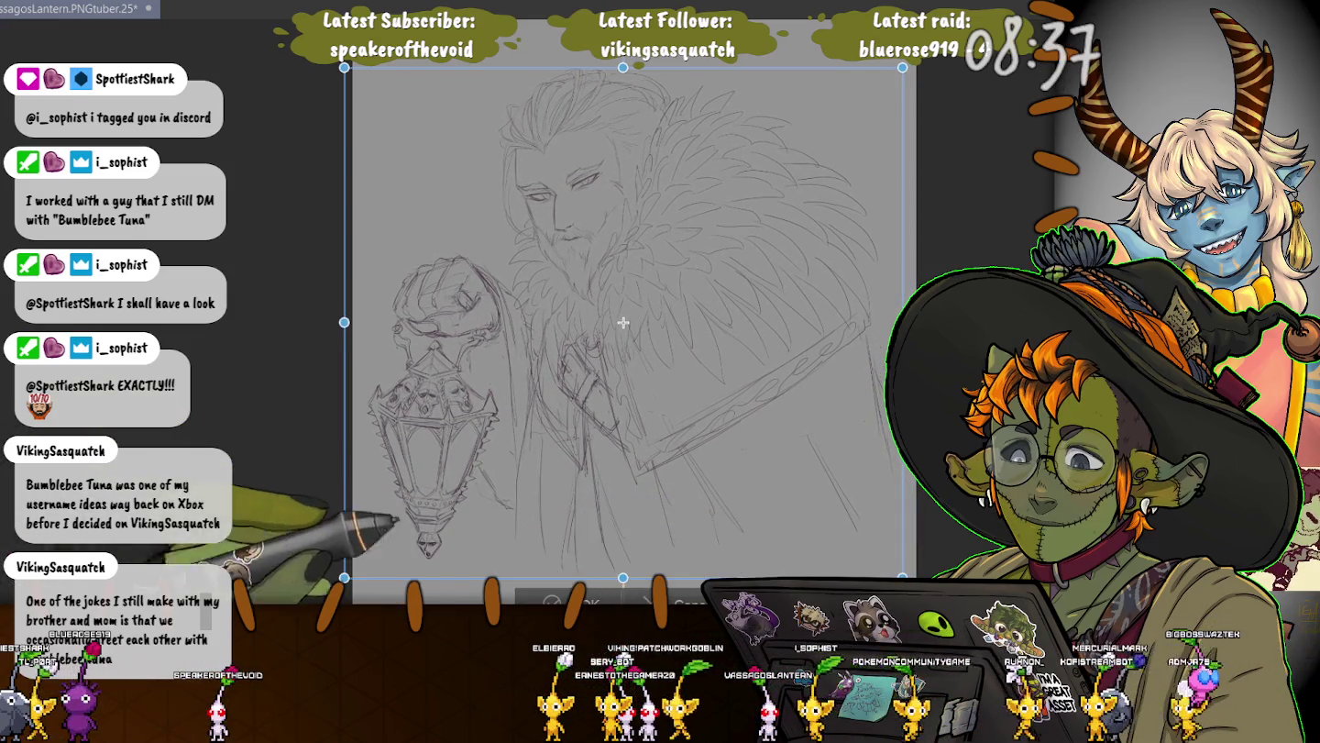
key(Return)
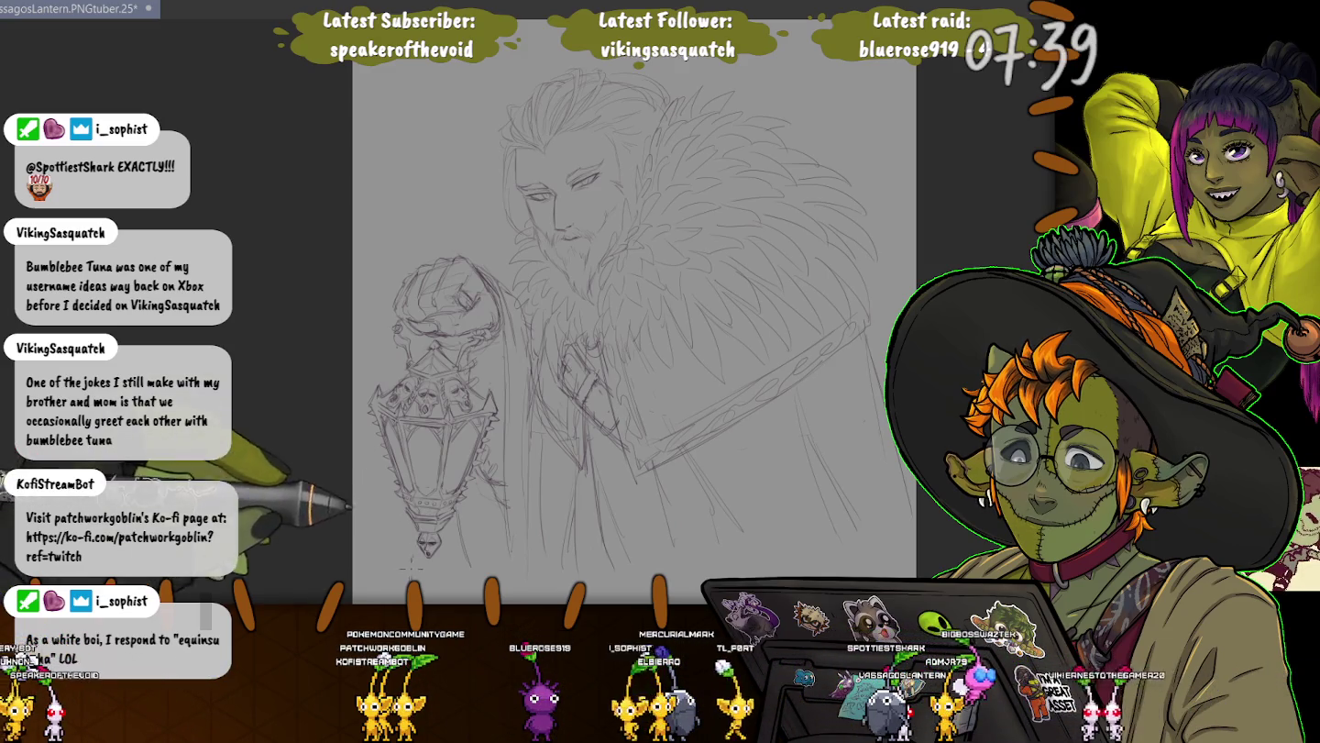
Zoom in on the lantern to inspect its skull-topped cage and glass
scroll(375, 533, up, 3)
scroll(404, 495, up, 3)
scroll(437, 431, up, 3)
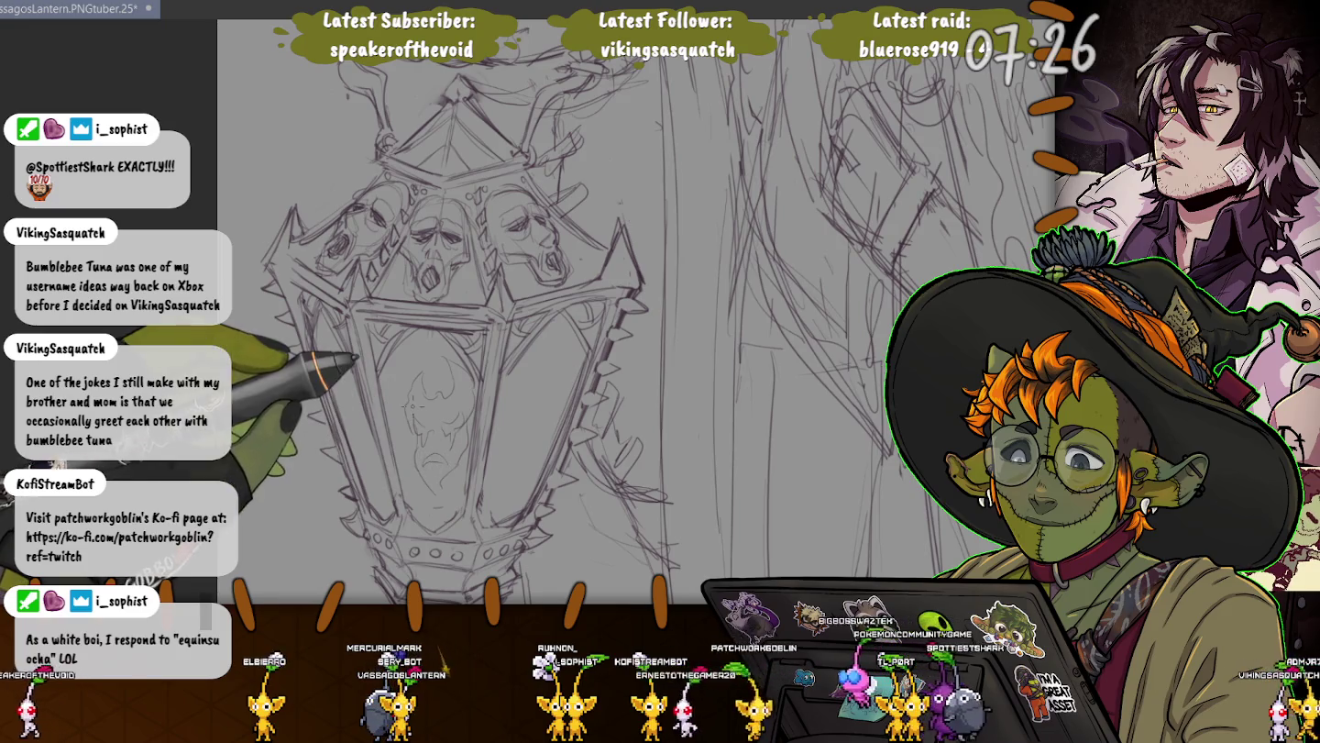
Fit the whole canvas in the window and pan to bring the face into view
key(ctrl+0)
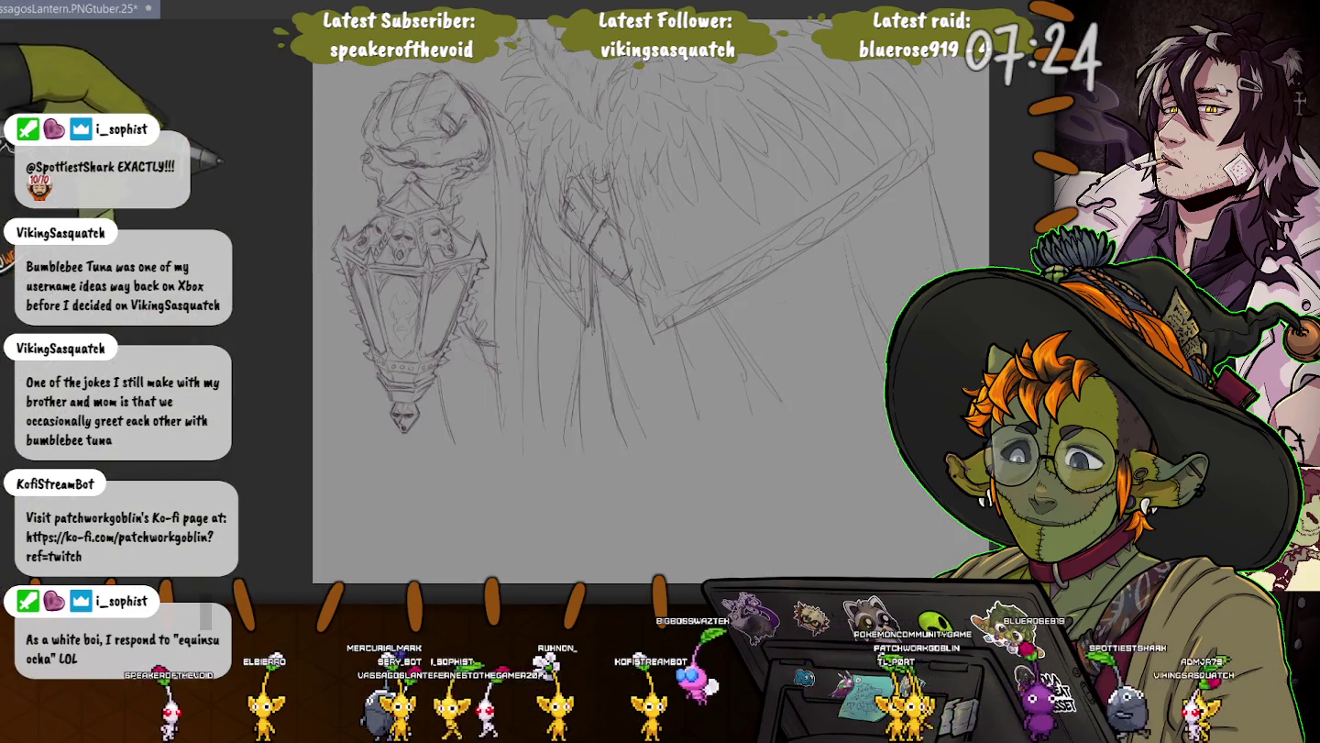
drag(346, 206, 374, 320)
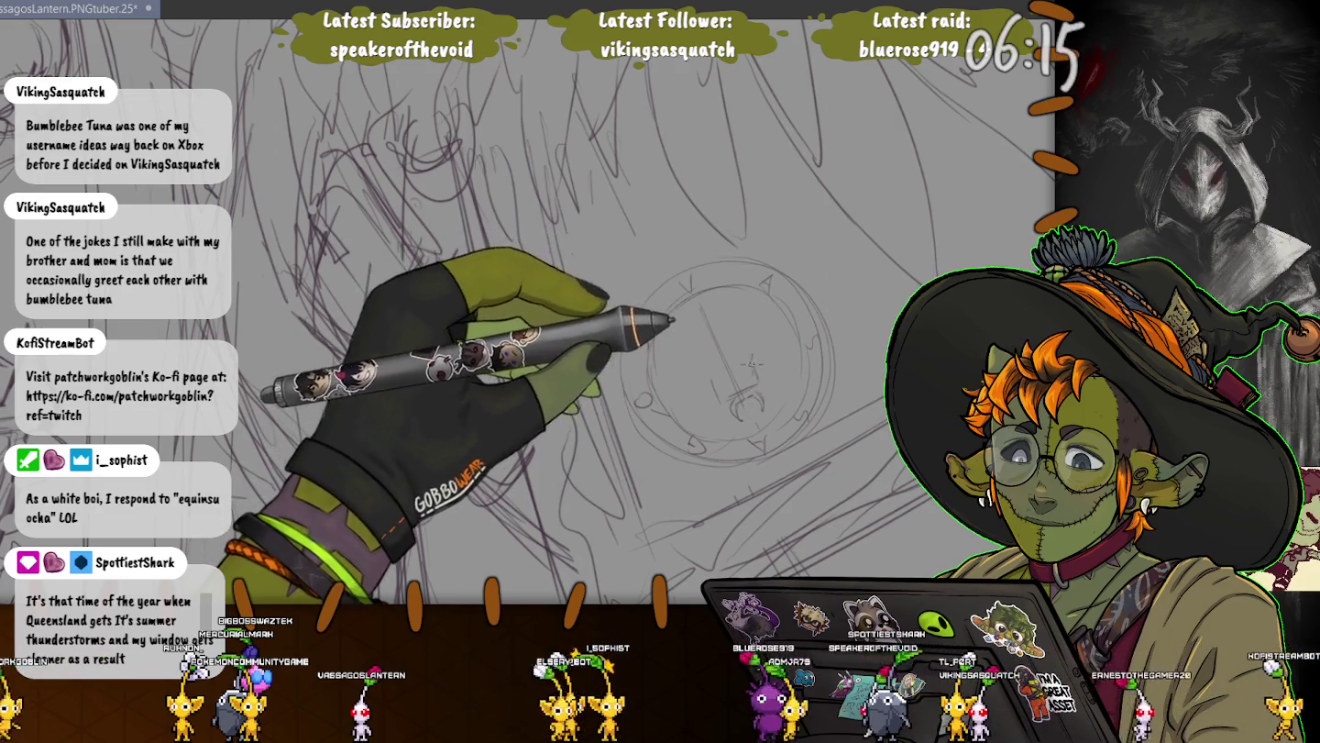
Sketch lines and a round head on the emblem's inner figure, then undo them
mouse_move(693, 376)
mouse_down()
mouse_move(766, 366)
mouse_move(690, 372)
mouse_up()
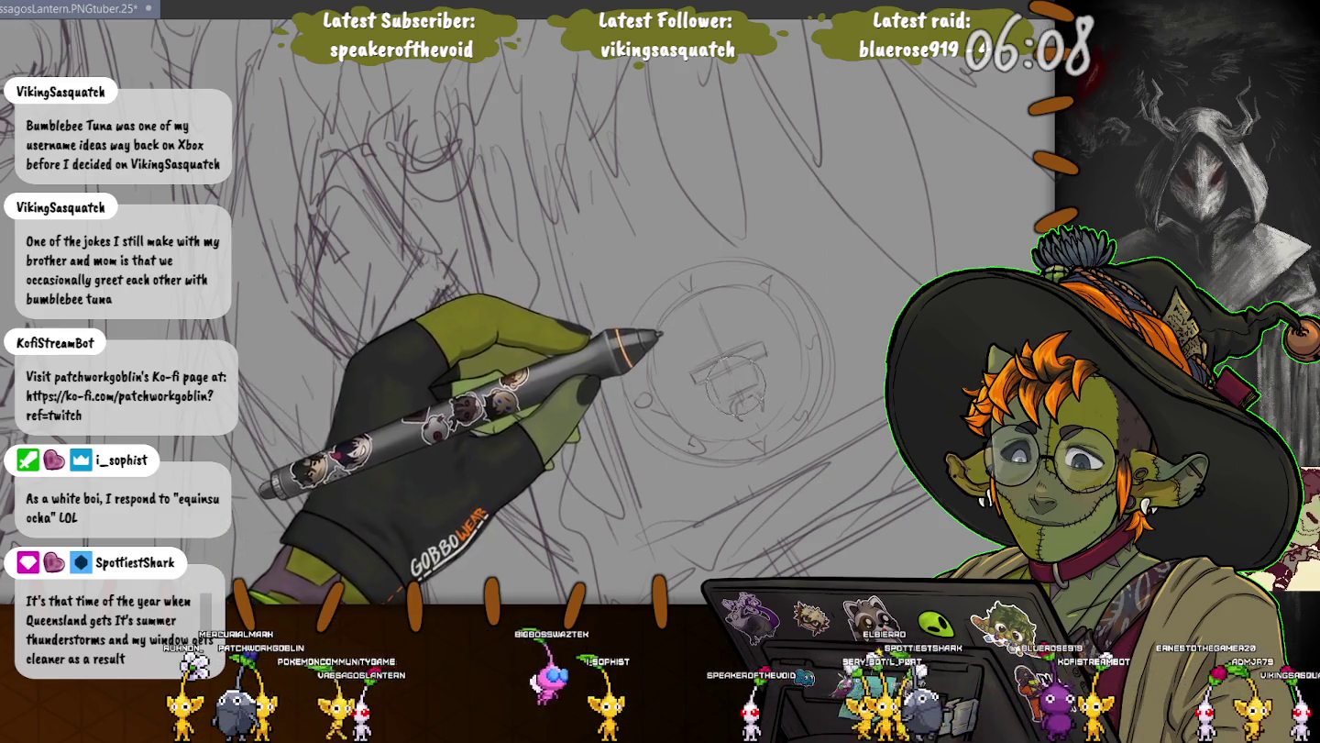
drag(712, 369, 702, 408)
drag(722, 361, 723, 365)
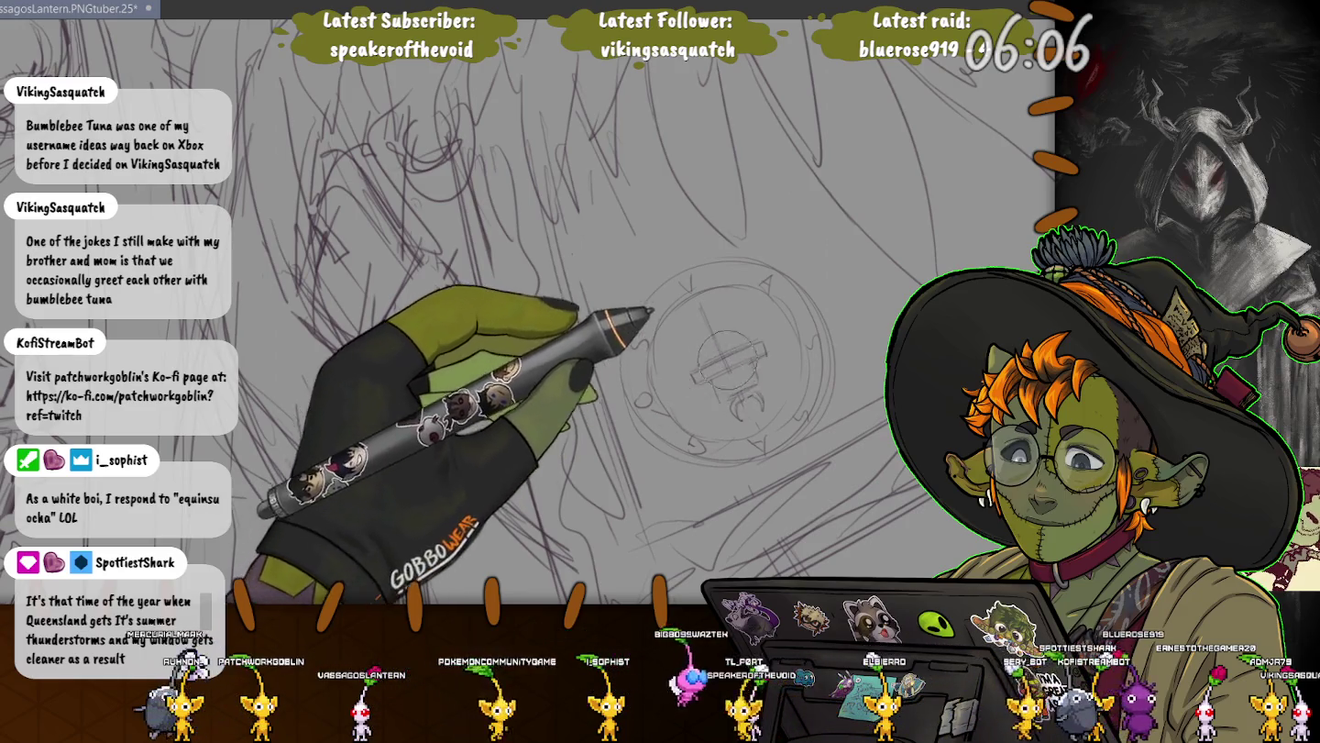
drag(724, 312, 721, 316)
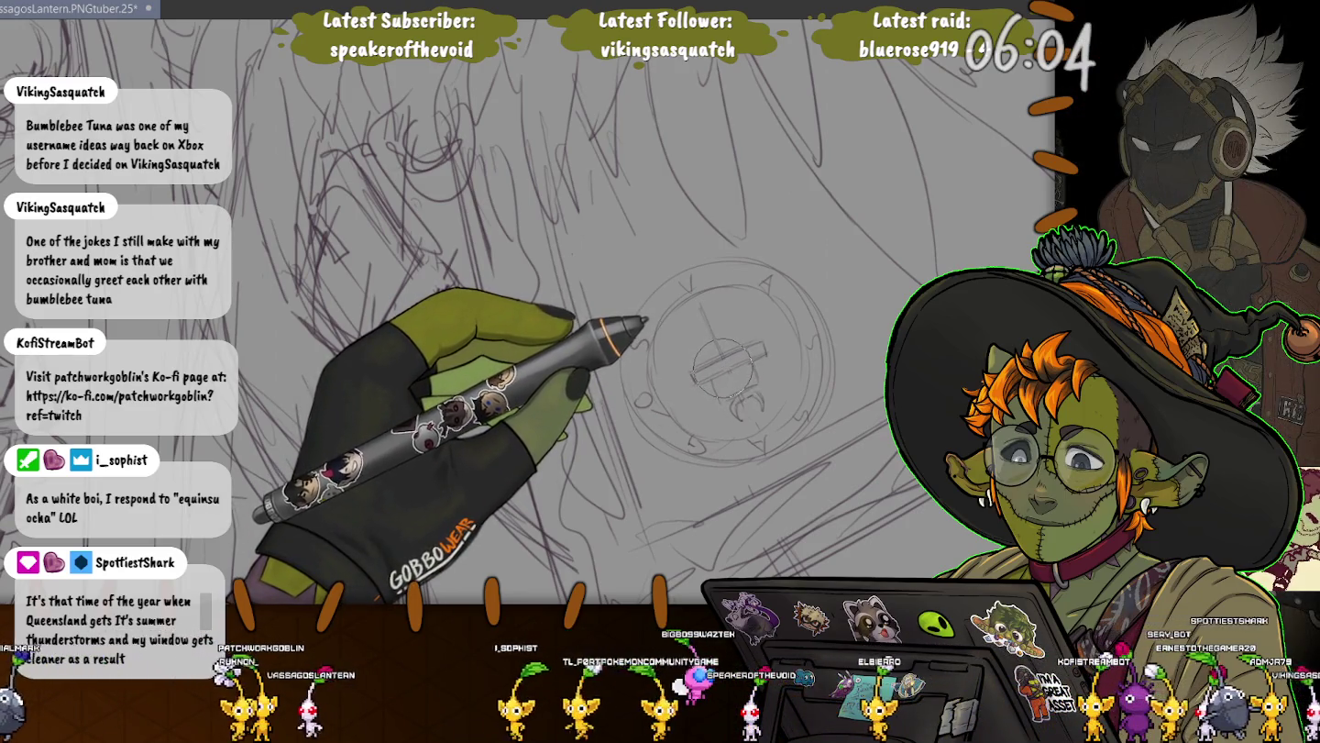
key(ctrl+z)
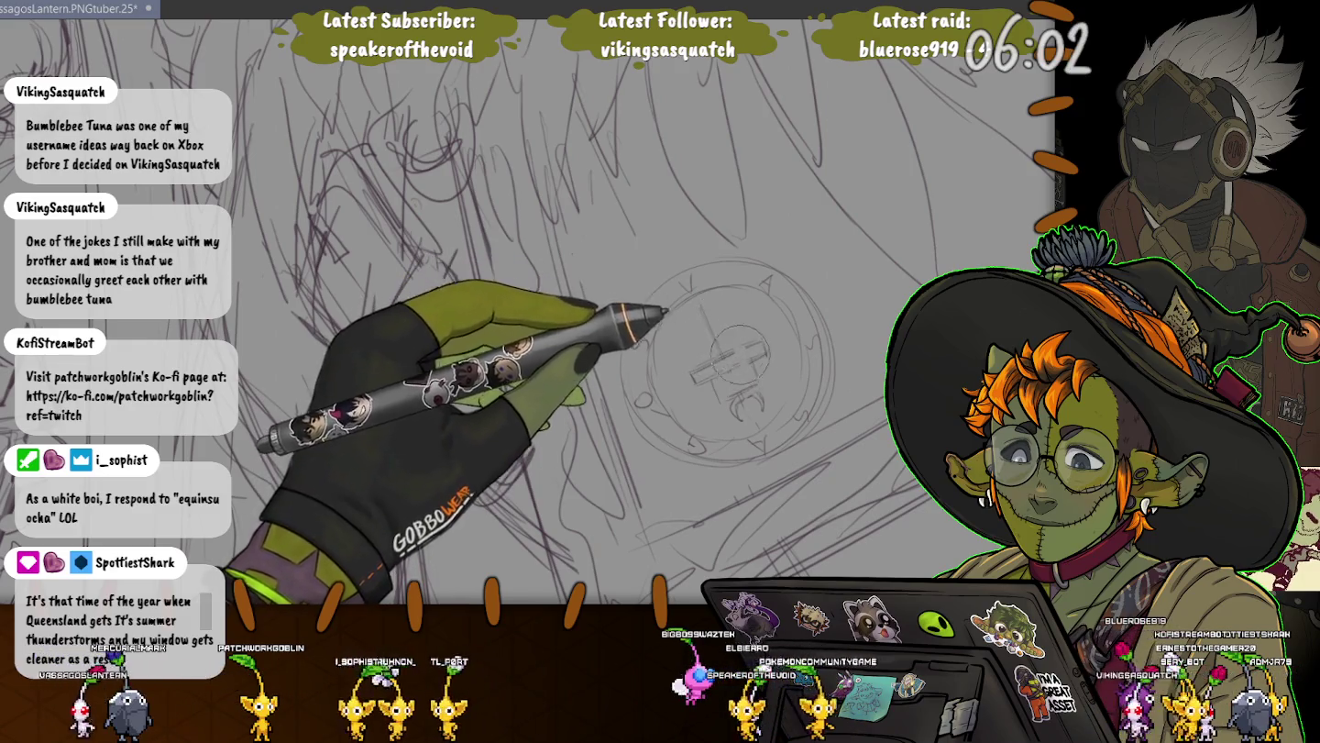
key(ctrl+z)
key(ctrl+z)
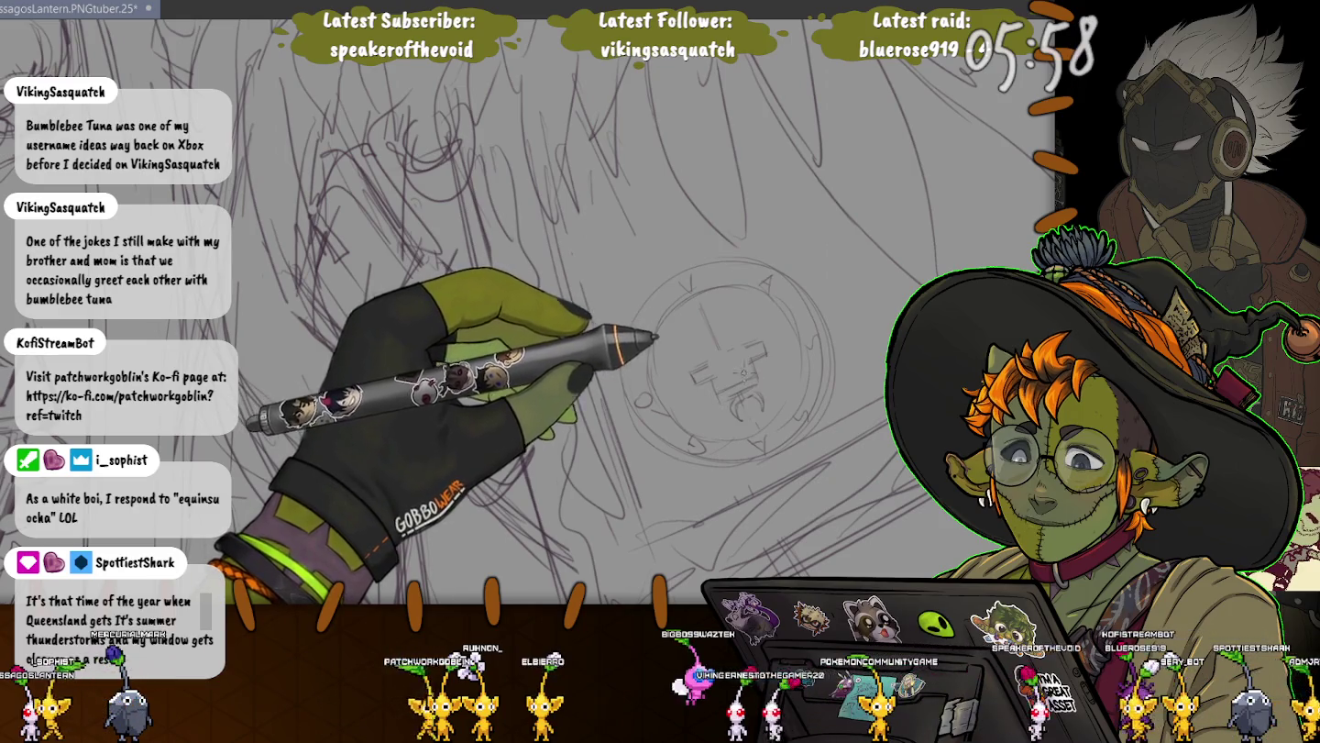
key(ctrl+z)
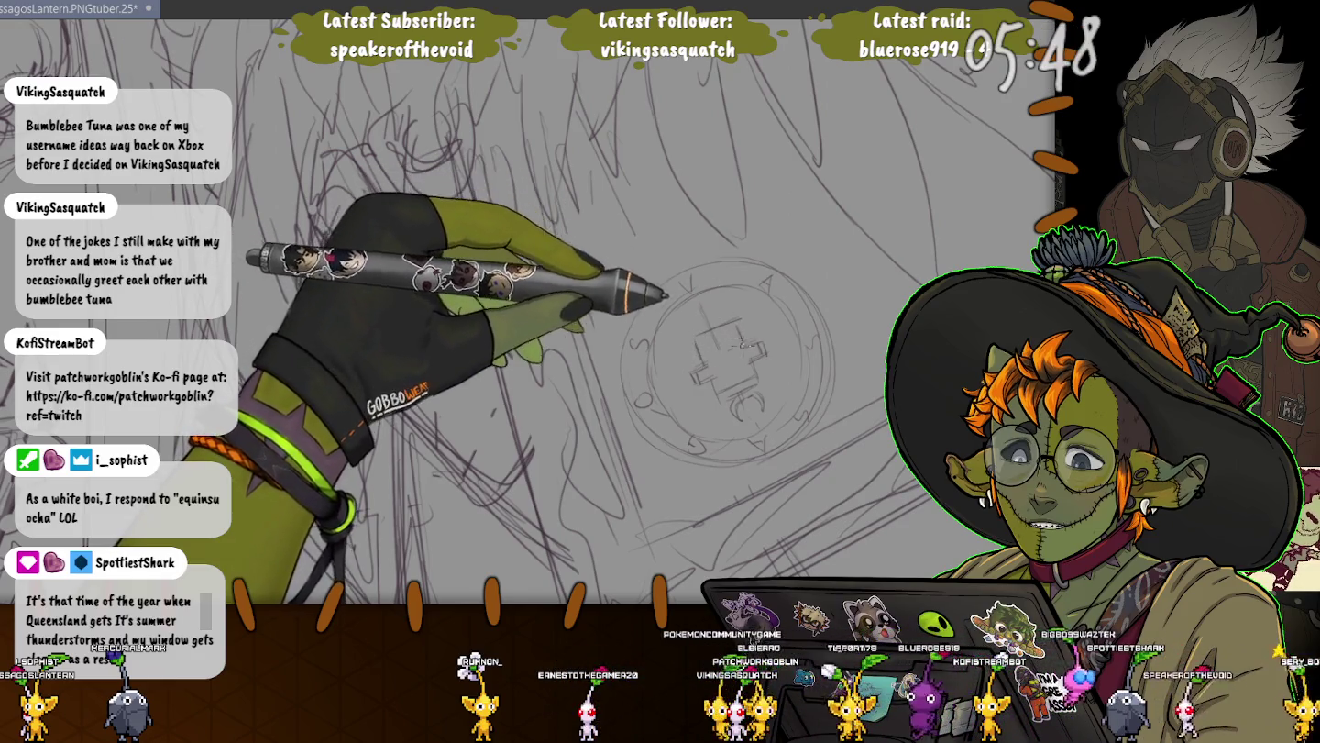
Reshape the emblem figure with new pencil lines radiating outward, then fit the sketch in view
drag(741, 332, 697, 344)
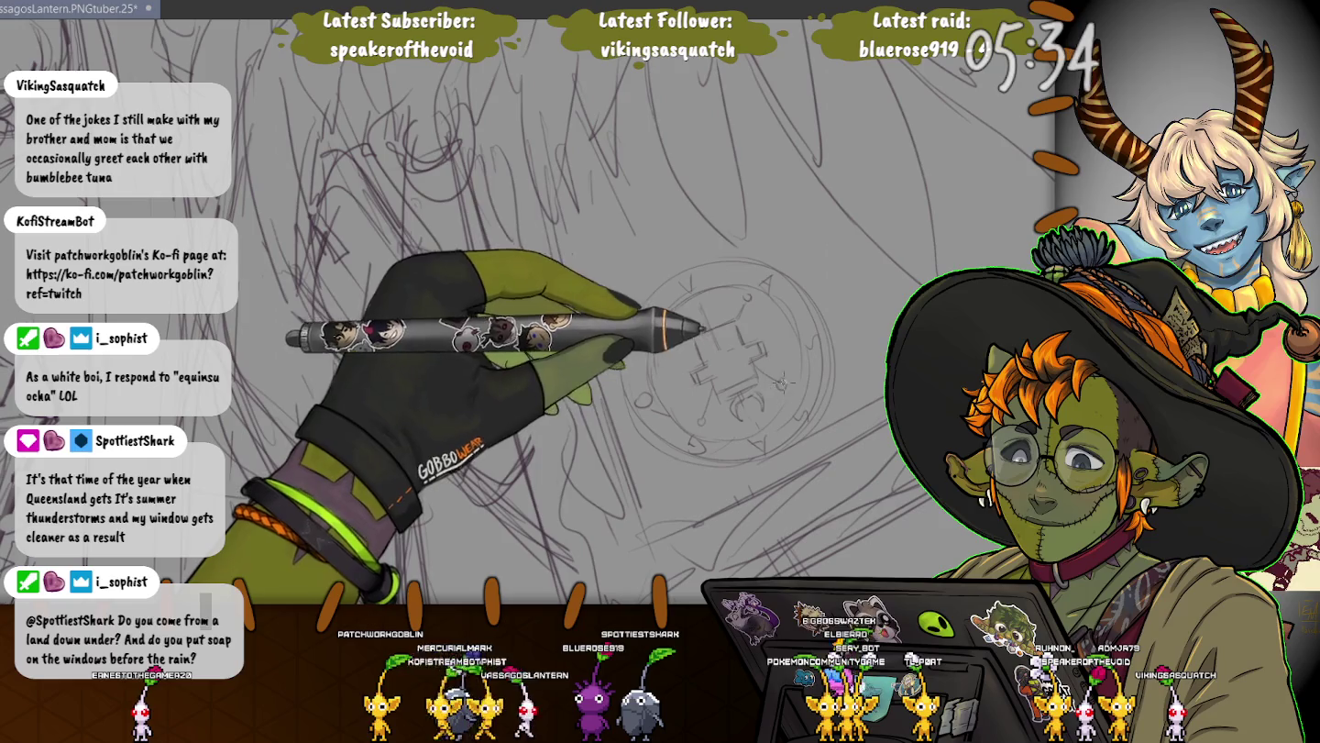
drag(781, 383, 714, 368)
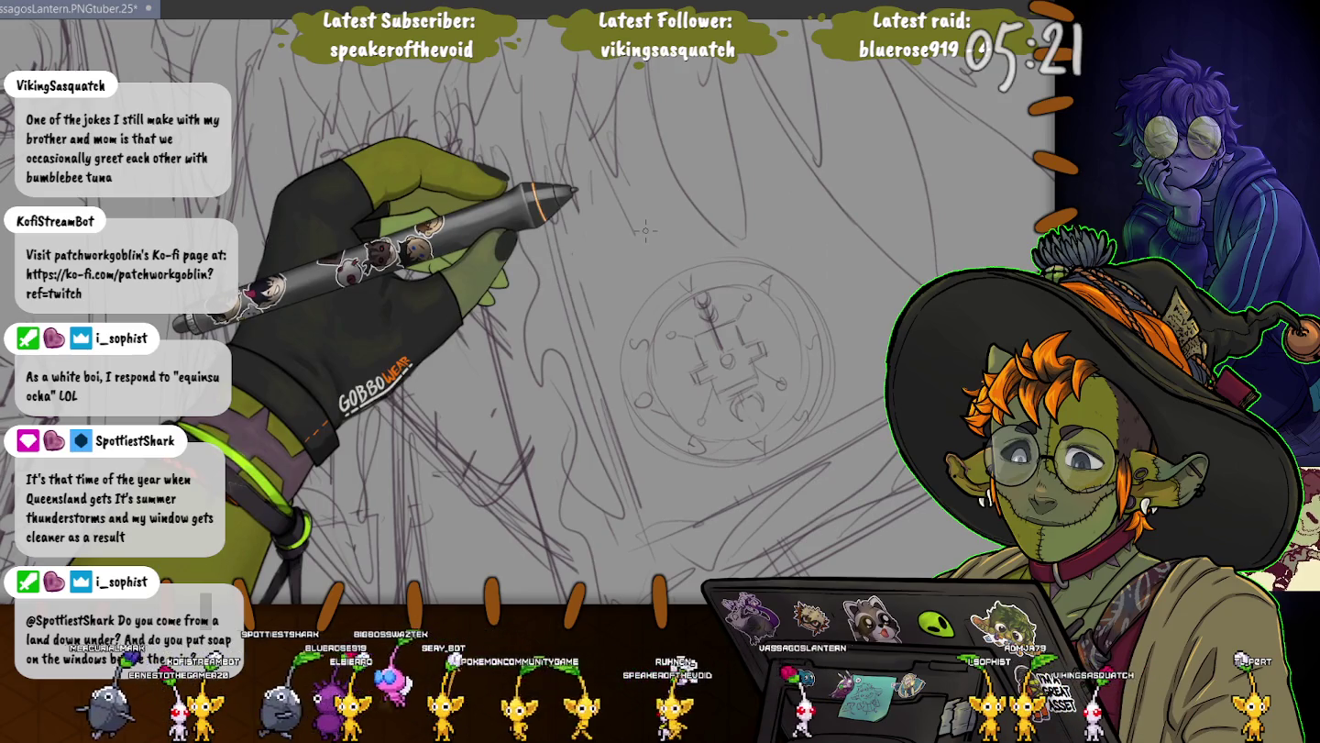
key(ctrl+minus)
key(ctrl+minus)
key(ctrl+0)
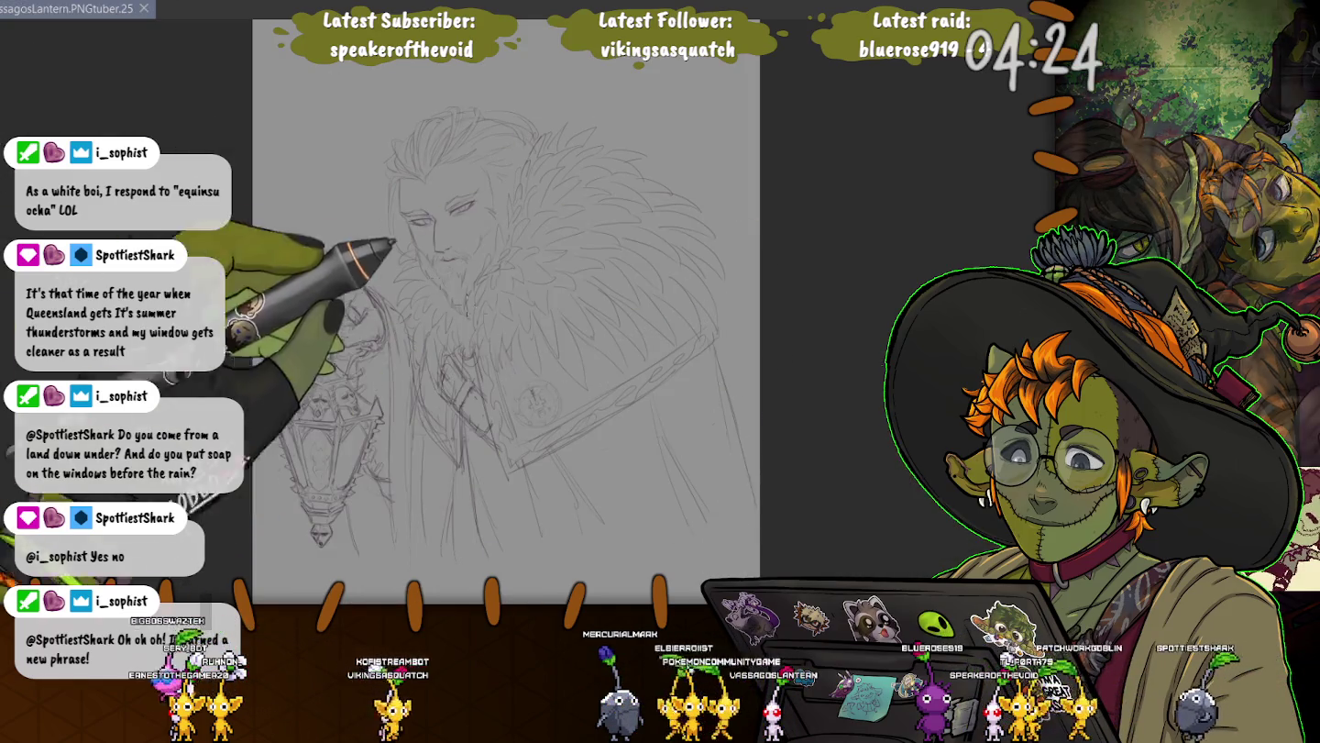
Zoom in on the man's face
scroll(520, 307, up, 3)
scroll(521, 306, up, 2)
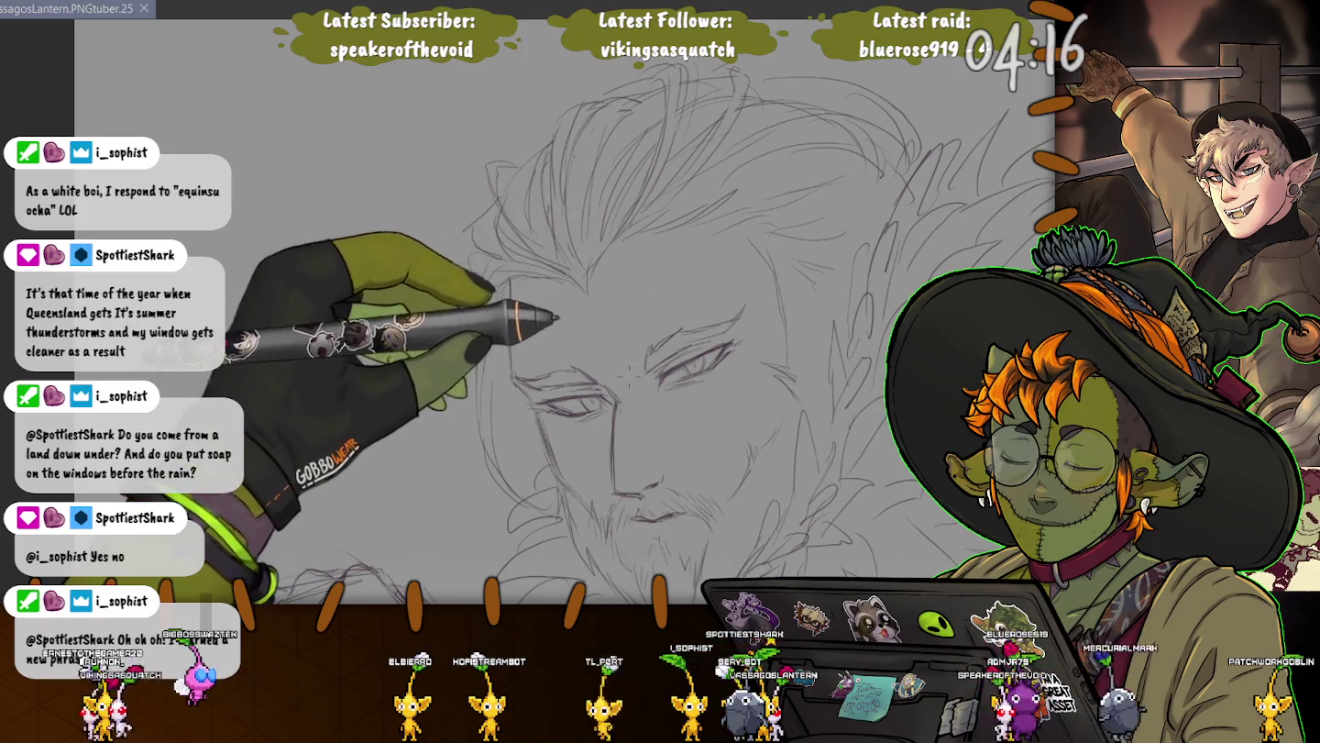
Lasso the eye and brow, rotate it slightly counterclockwise and enlarge it, then deselect
drag(698, 276, 643, 272)
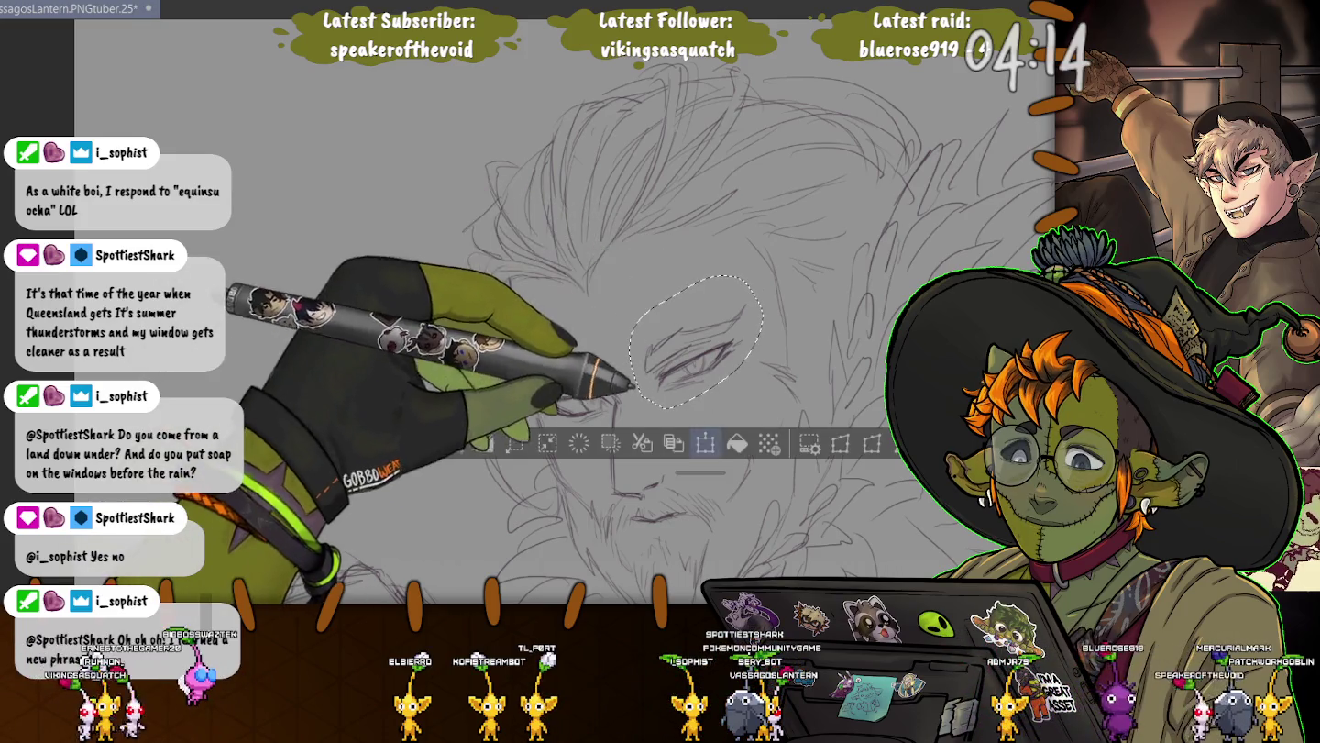
click(705, 442)
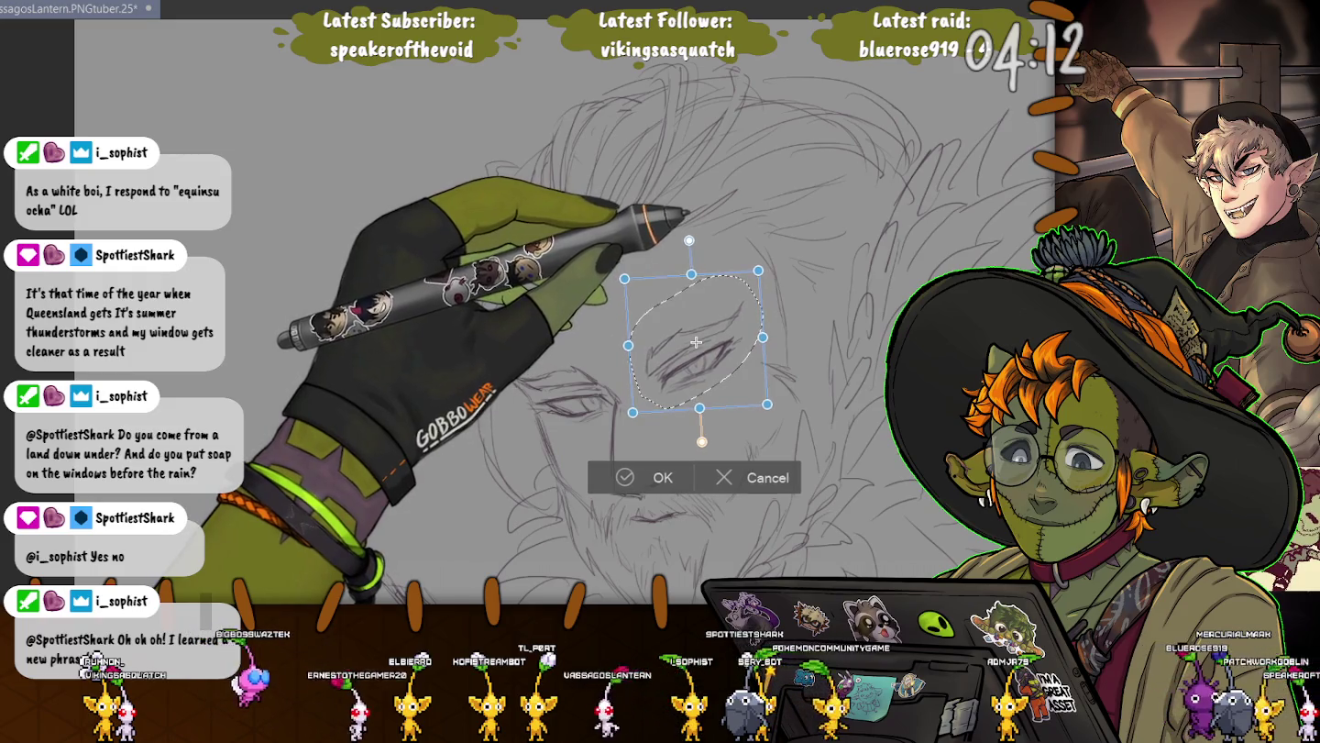
drag(697, 443, 705, 441)
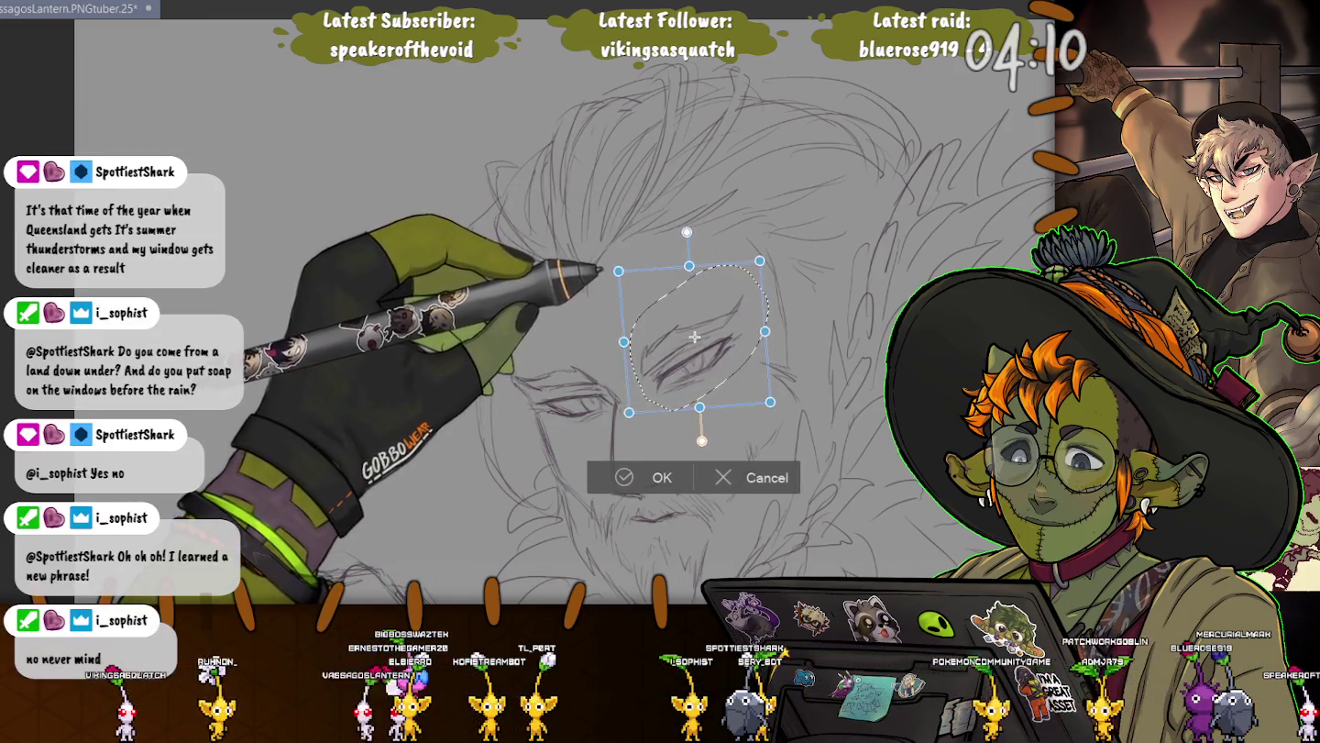
drag(624, 271, 617, 263)
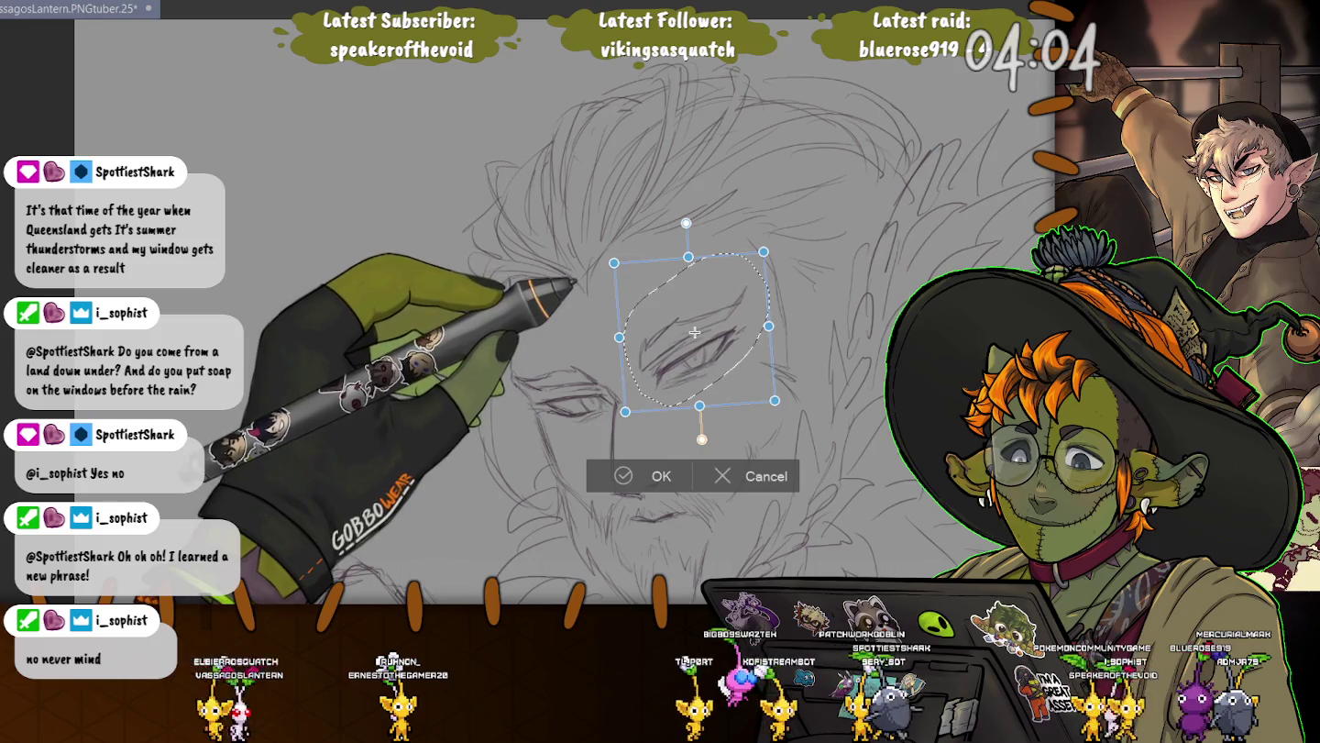
key(Return)
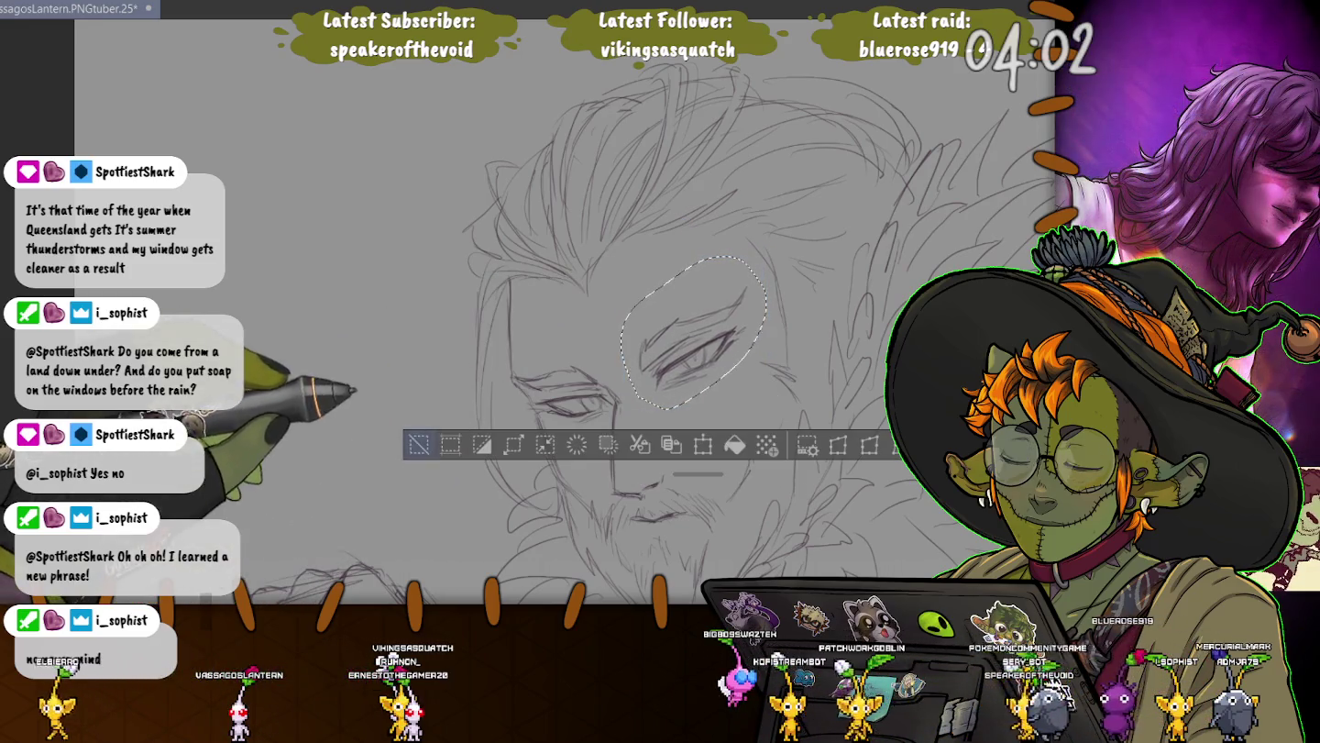
key(ctrl+d)
key(ctrl+minus)
key(ctrl+minus)
key(ctrl+minus)
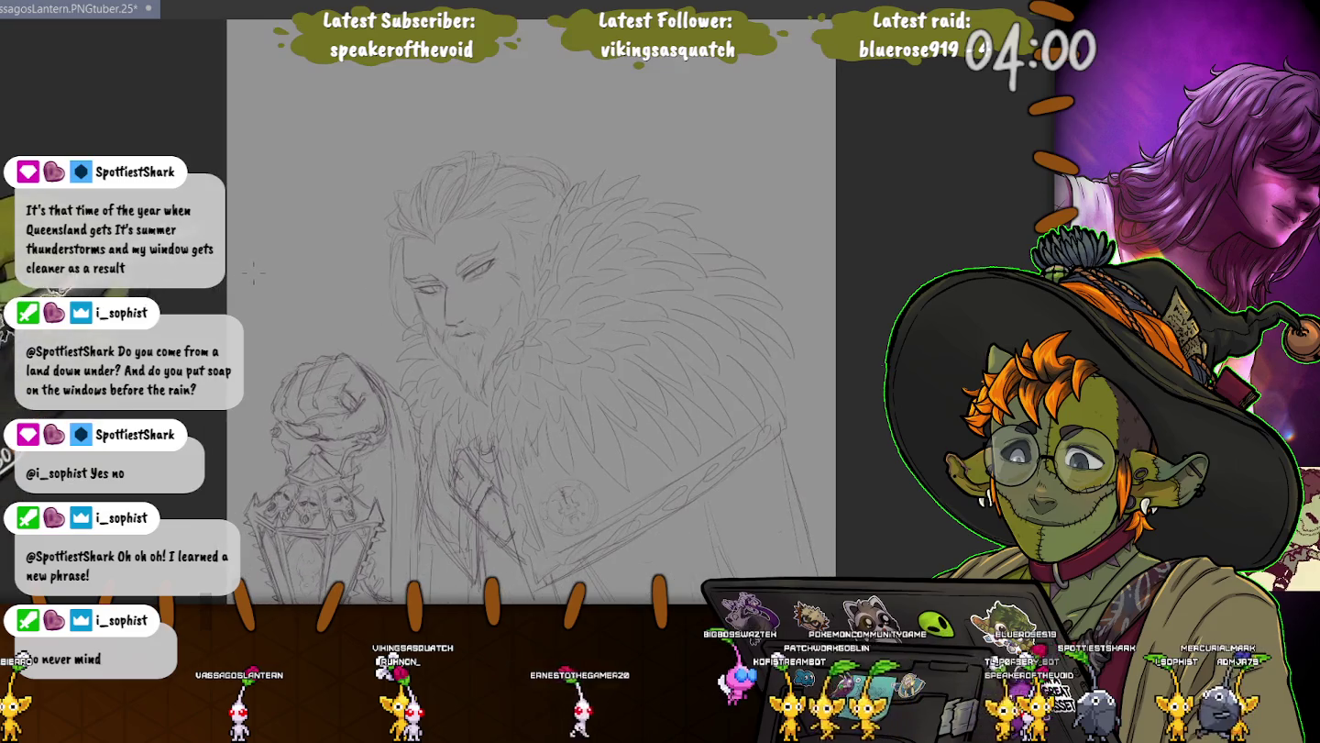
Reposition the drawing and zoom in until the bearded face and fur collar fill the view
drag(550, 321, 481, 393)
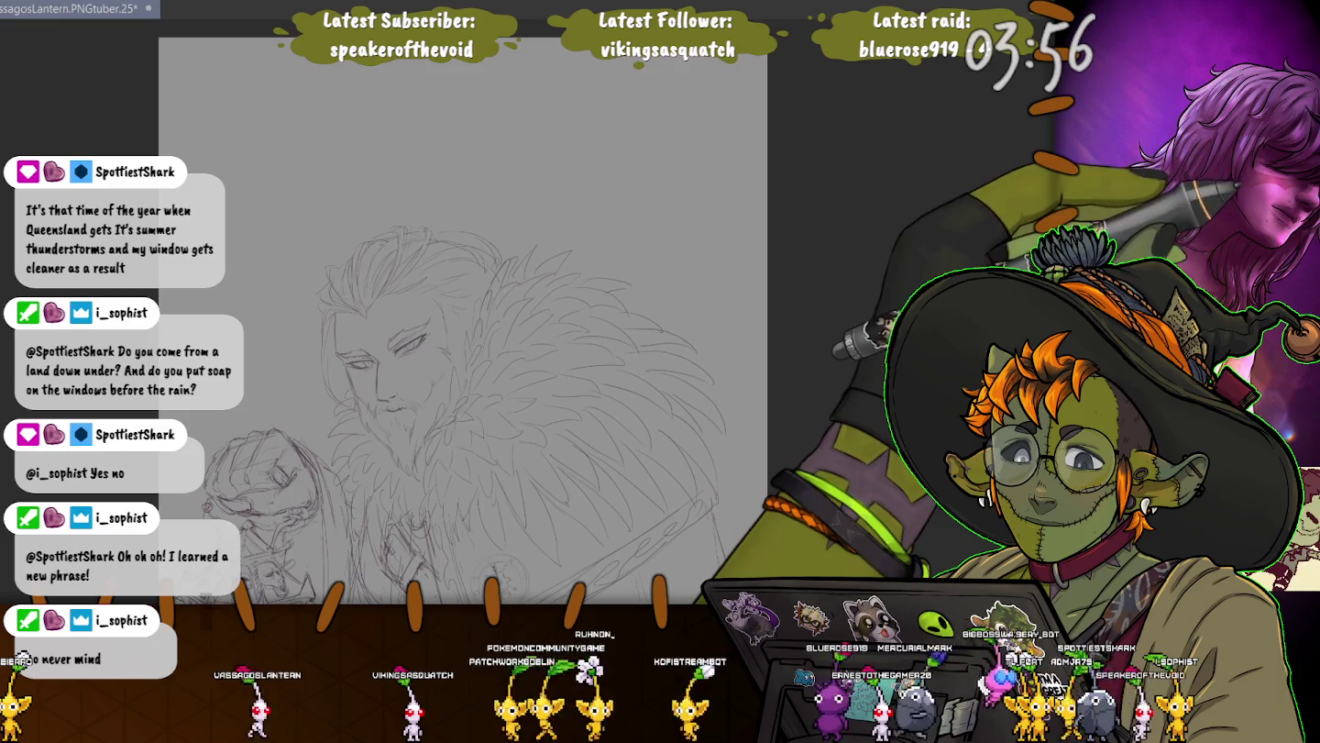
key(ctrl+plus)
key(ctrl+plus)
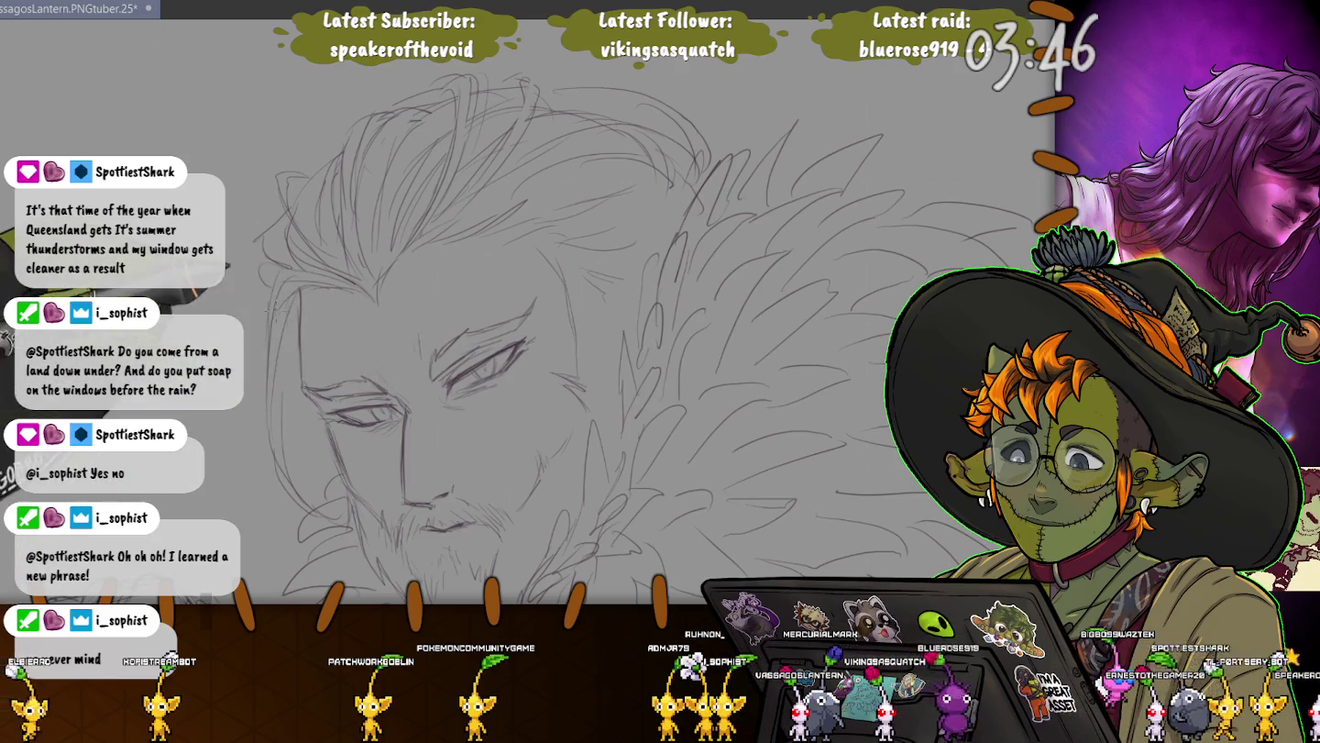
key(ctrl+minus)
key(ctrl+plus)
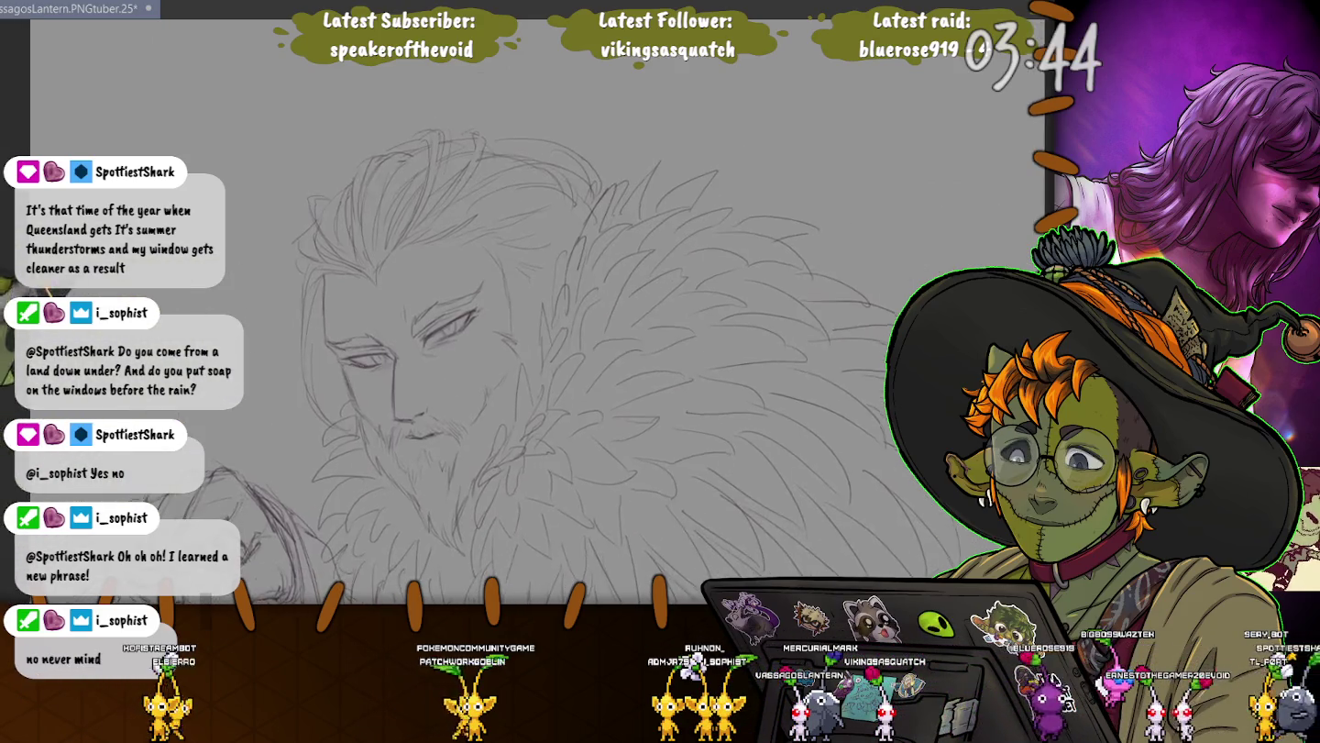
key(ctrl+plus)
key(ctrl+plus)
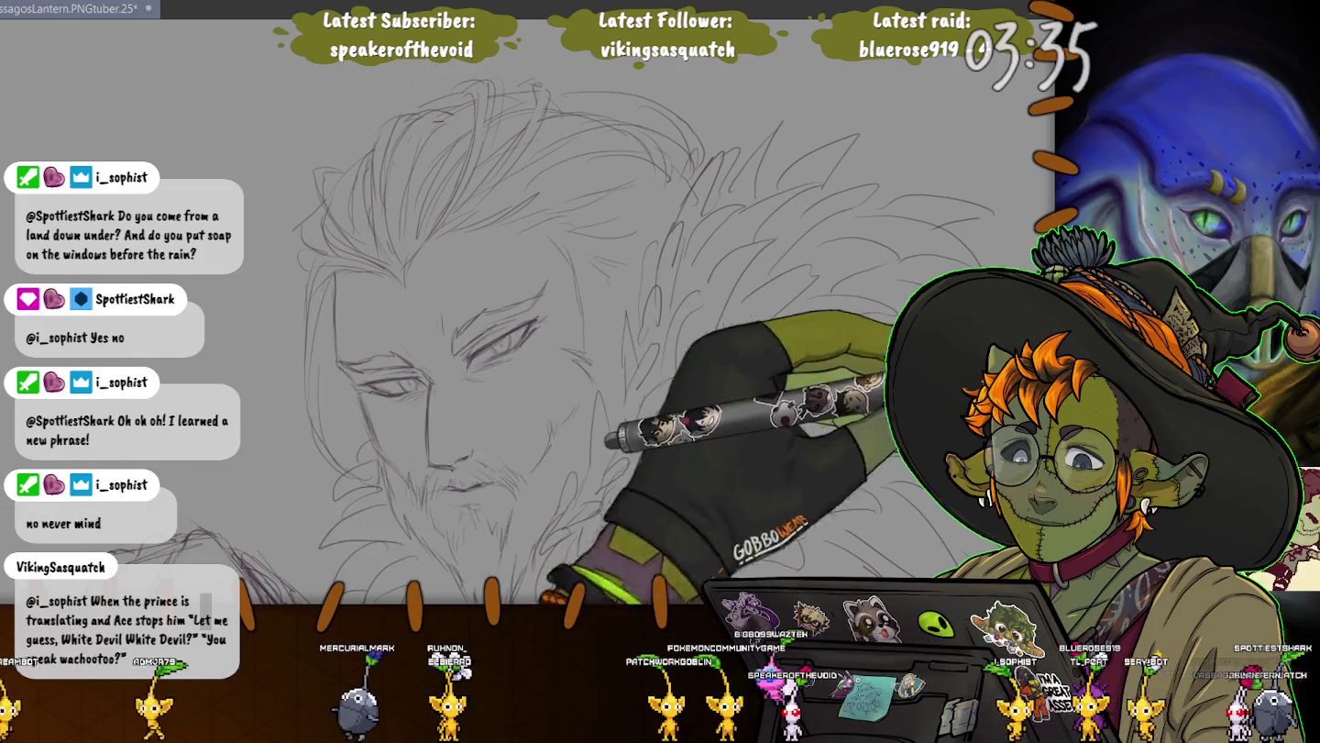
Shrink the brush, redraw the portrait's left eye lids, then zoom out to the lantern and fist
drag(592, 364, 587, 349)
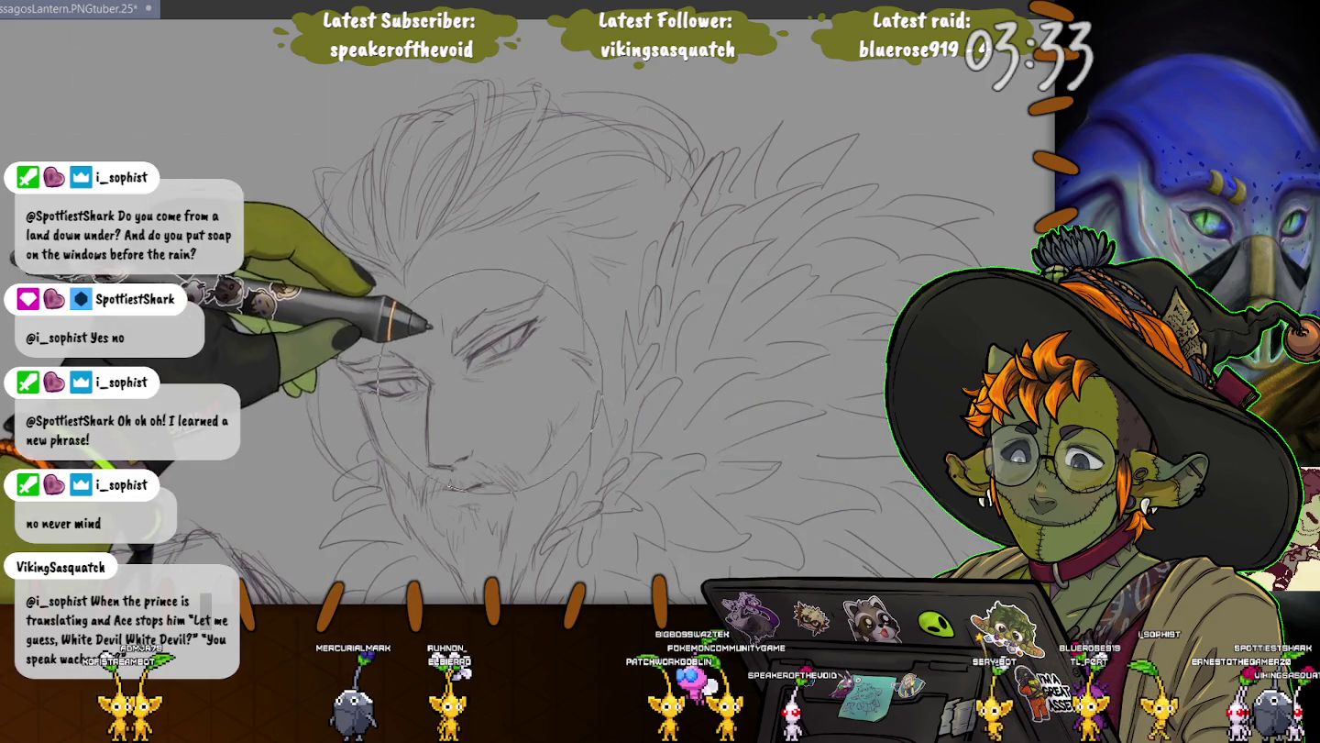
key(ctrl+z)
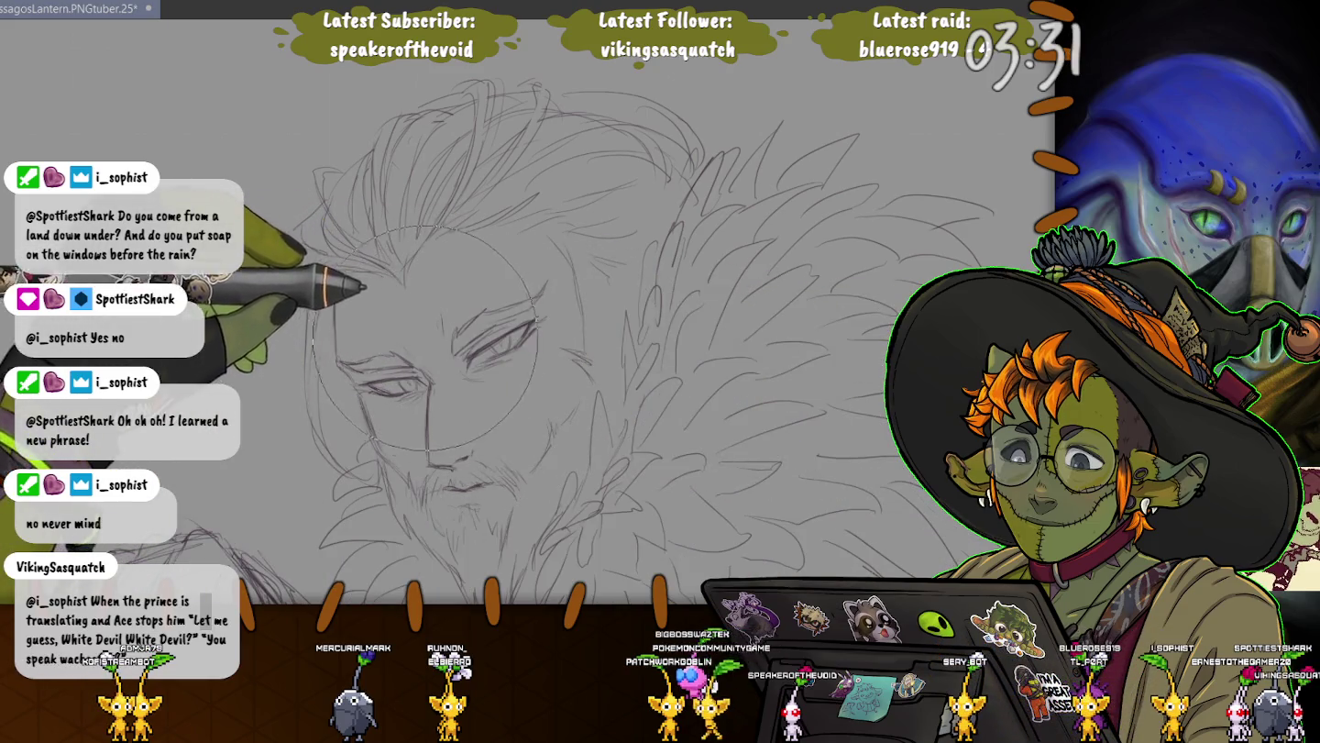
drag(458, 405, 456, 408)
key(bracketleft)
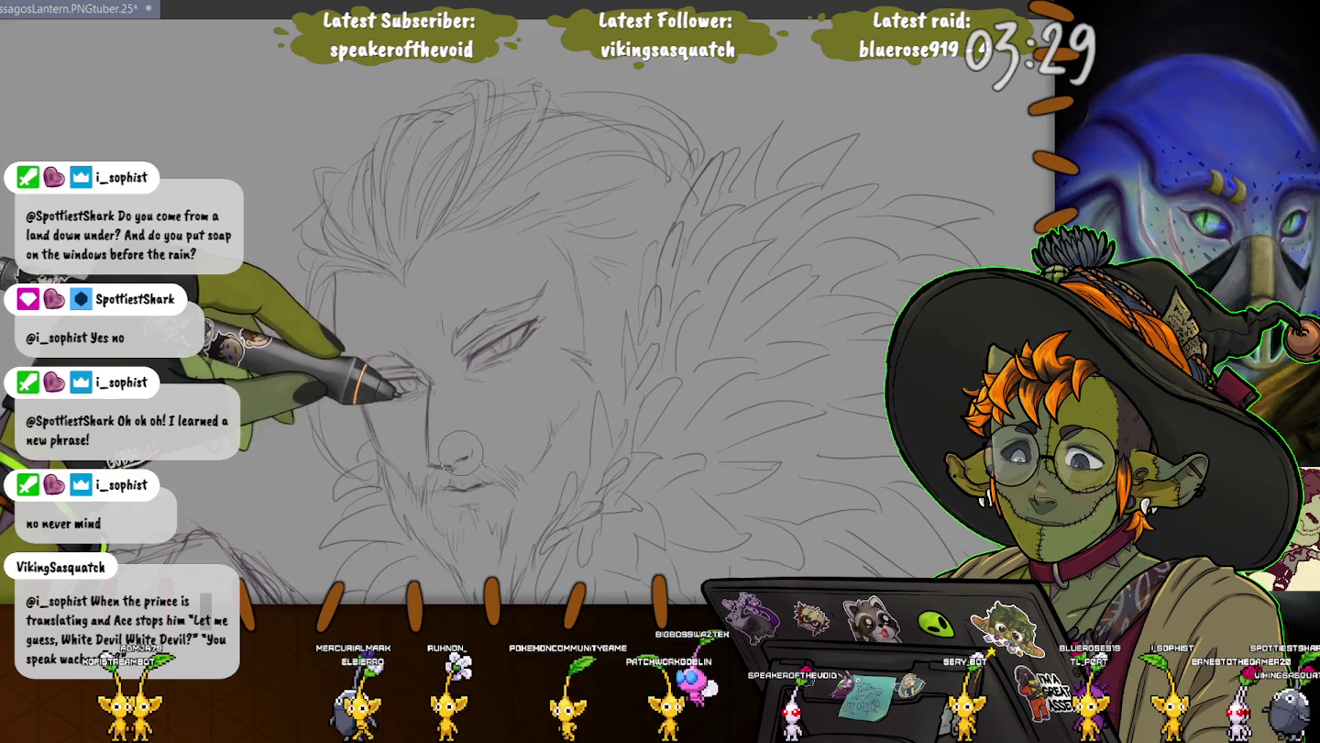
mouse_move(342, 368)
mouse_down()
mouse_move(424, 384)
mouse_move(420, 395)
mouse_up()
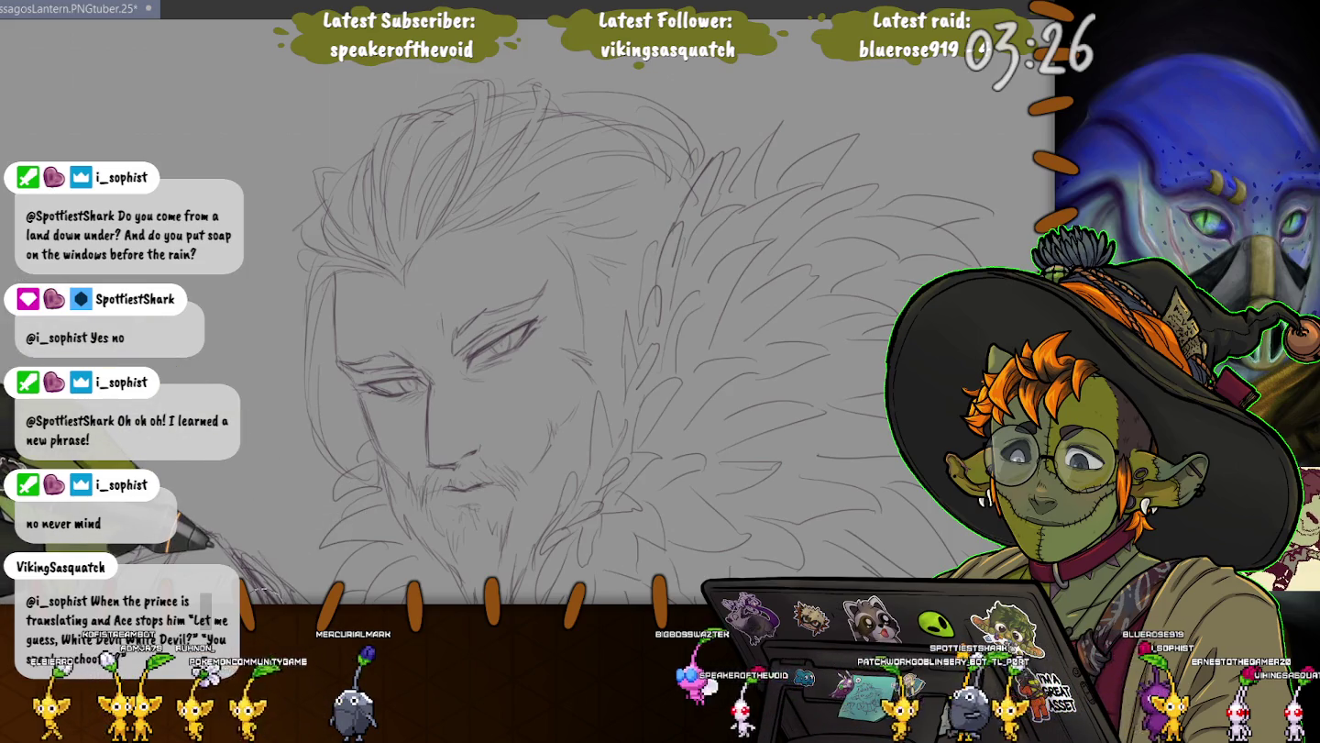
key(ctrl+minus)
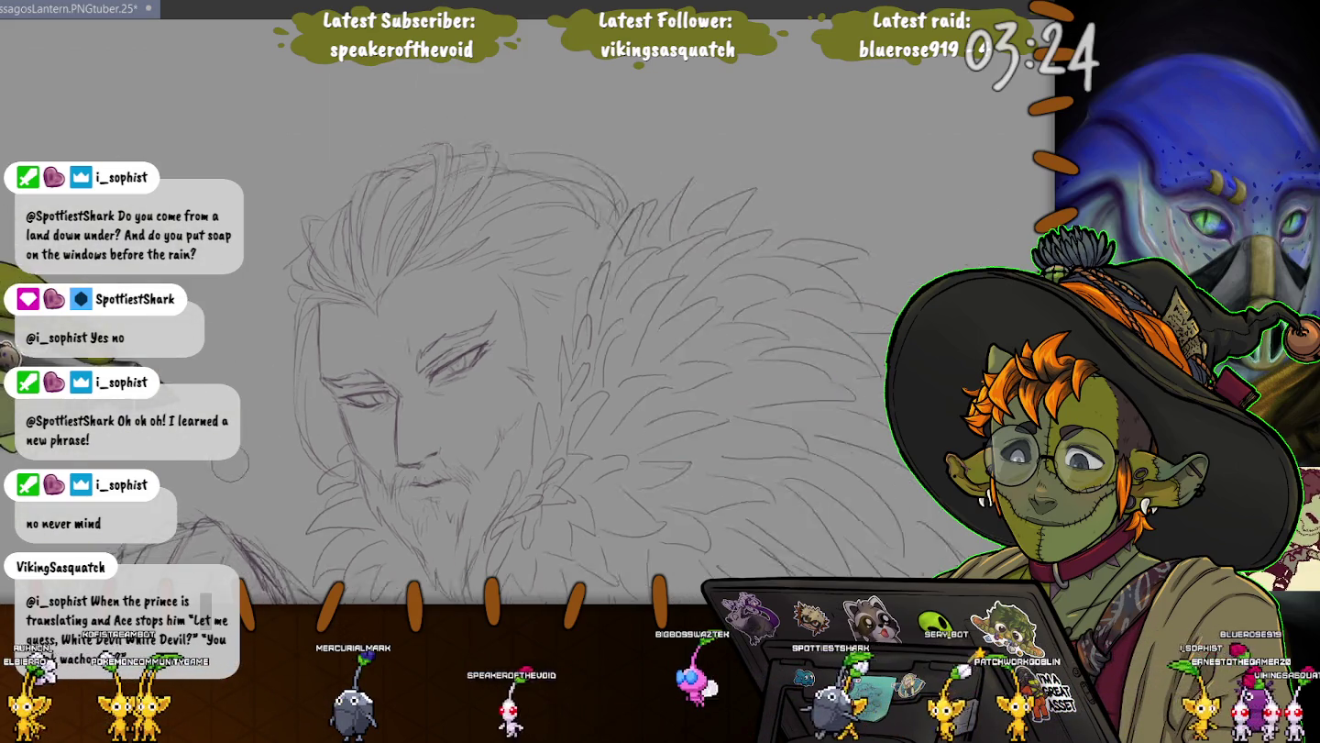
drag(53, 269, 163, 202)
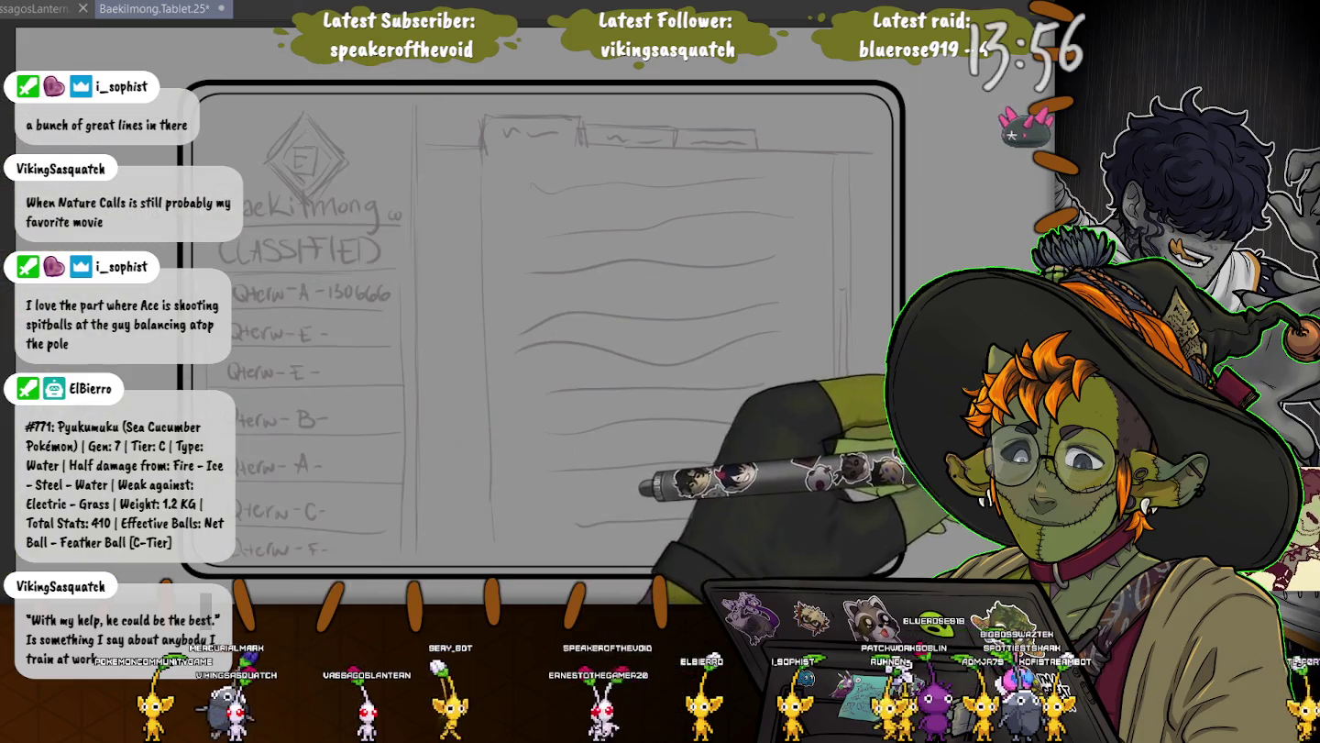
Paste the diamond logo into the sketch's top-left corner, scaled down, then clear the sketch to grey
key(ctrl+Tab)
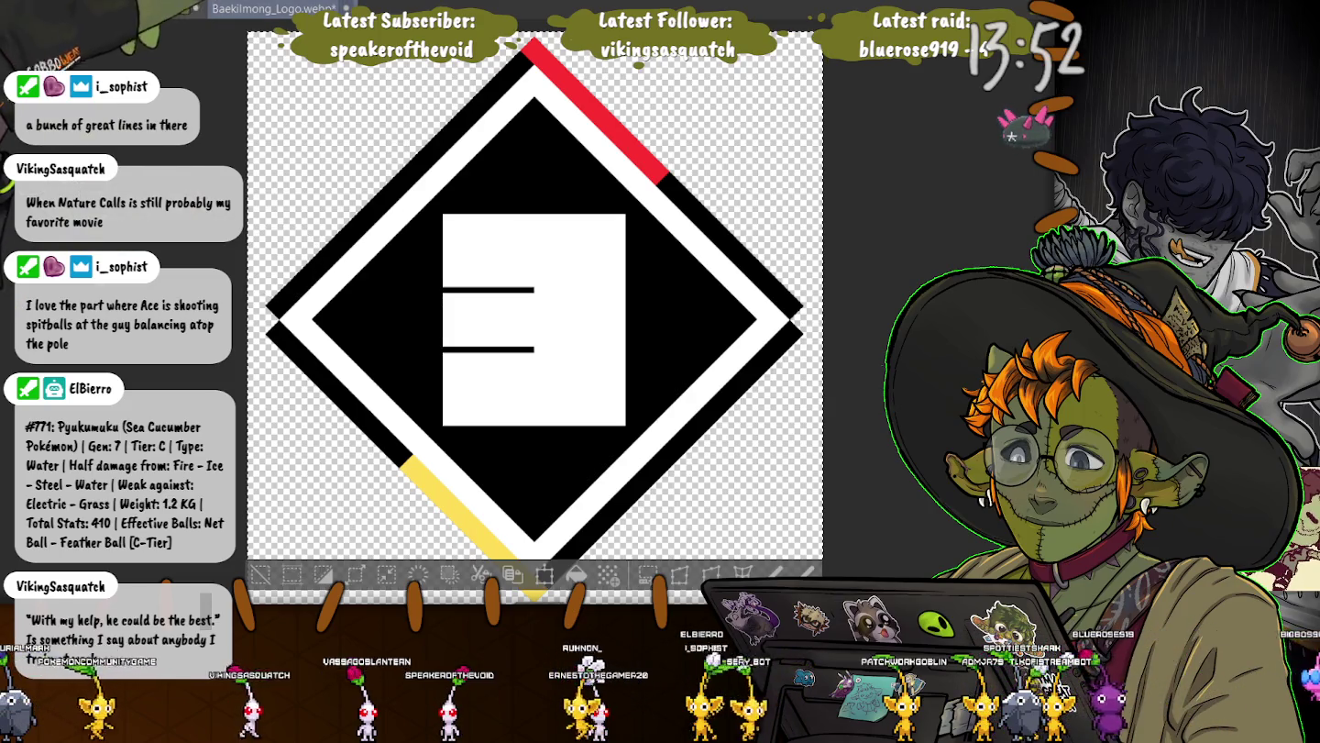
key(ctrl+Tab)
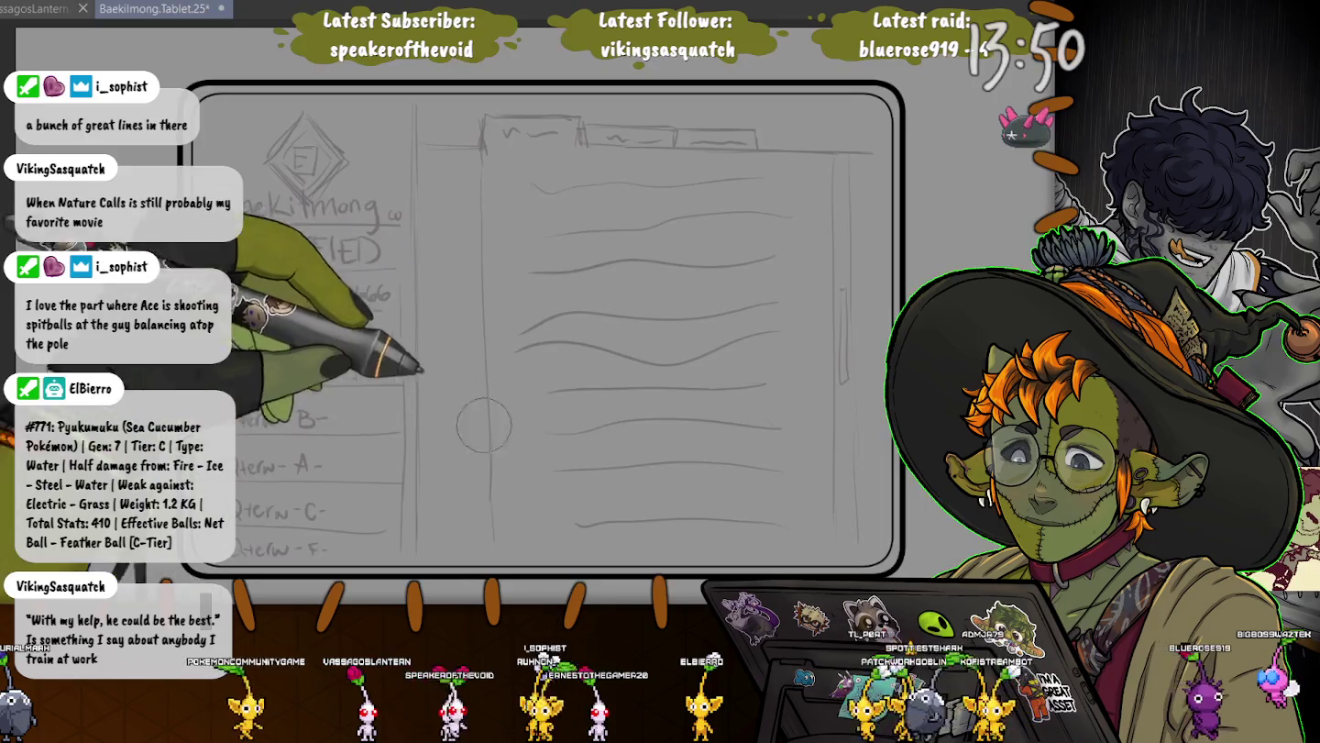
key(ctrl+v)
key(ctrl+t)
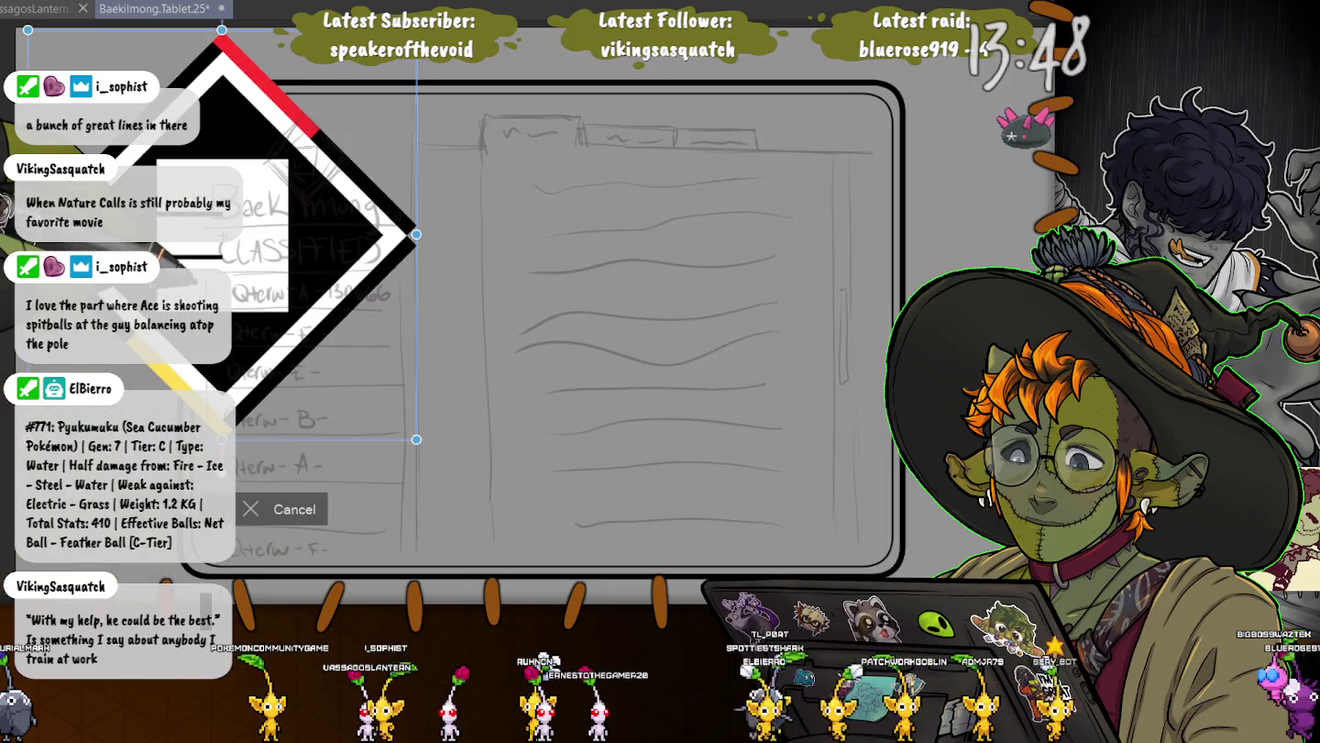
drag(28, 30, 286, 300)
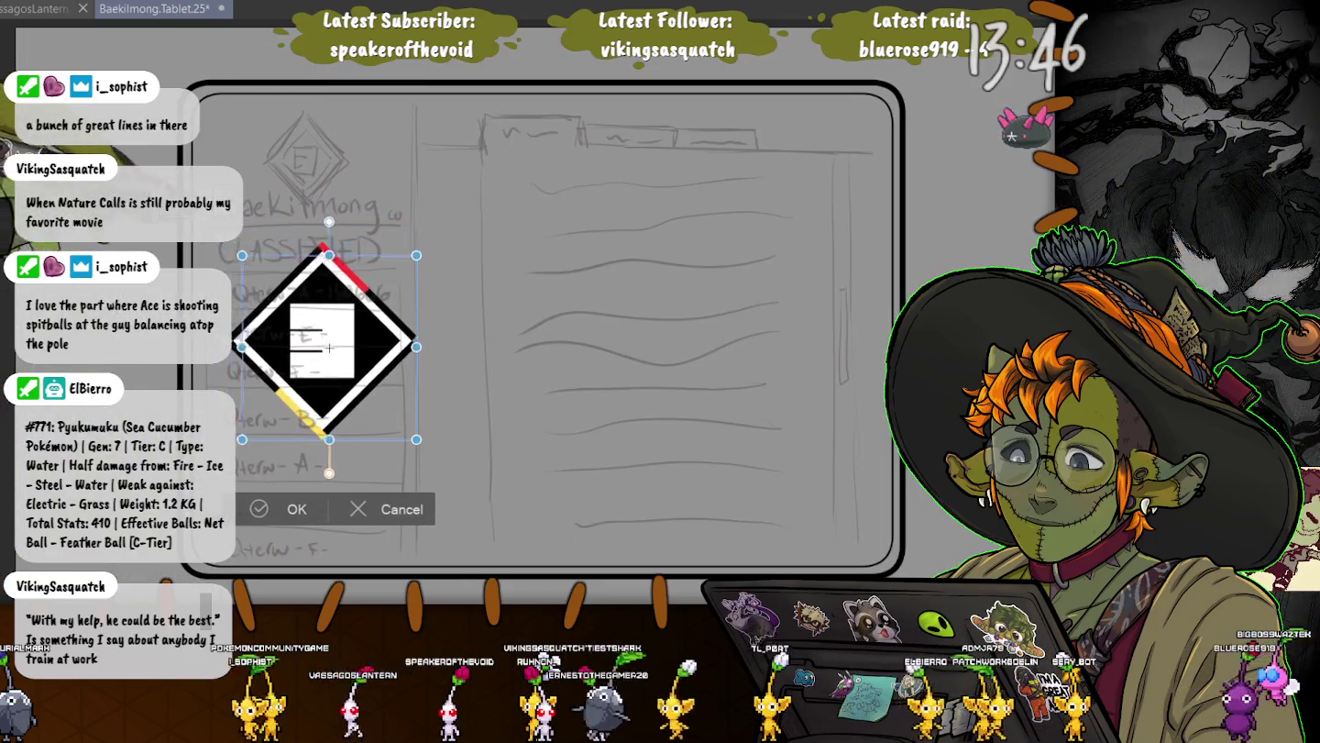
drag(351, 368, 303, 155)
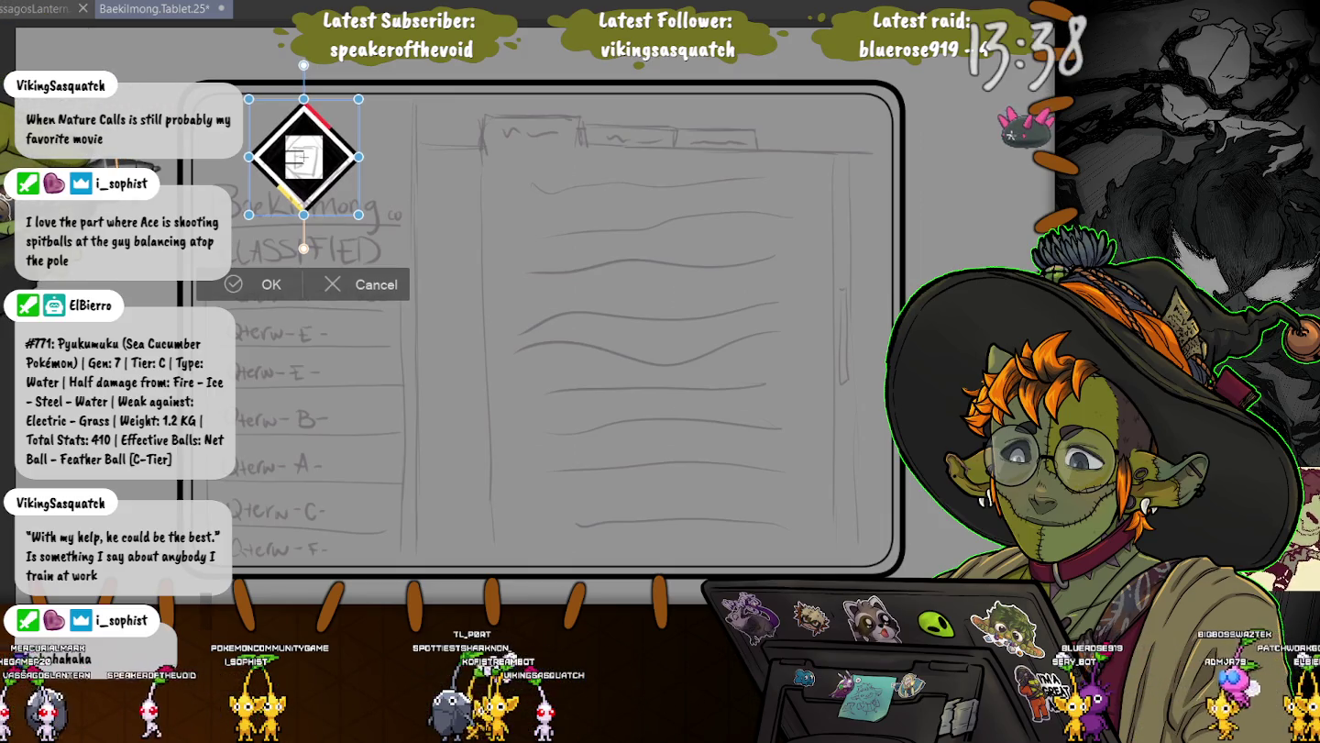
key(Return)
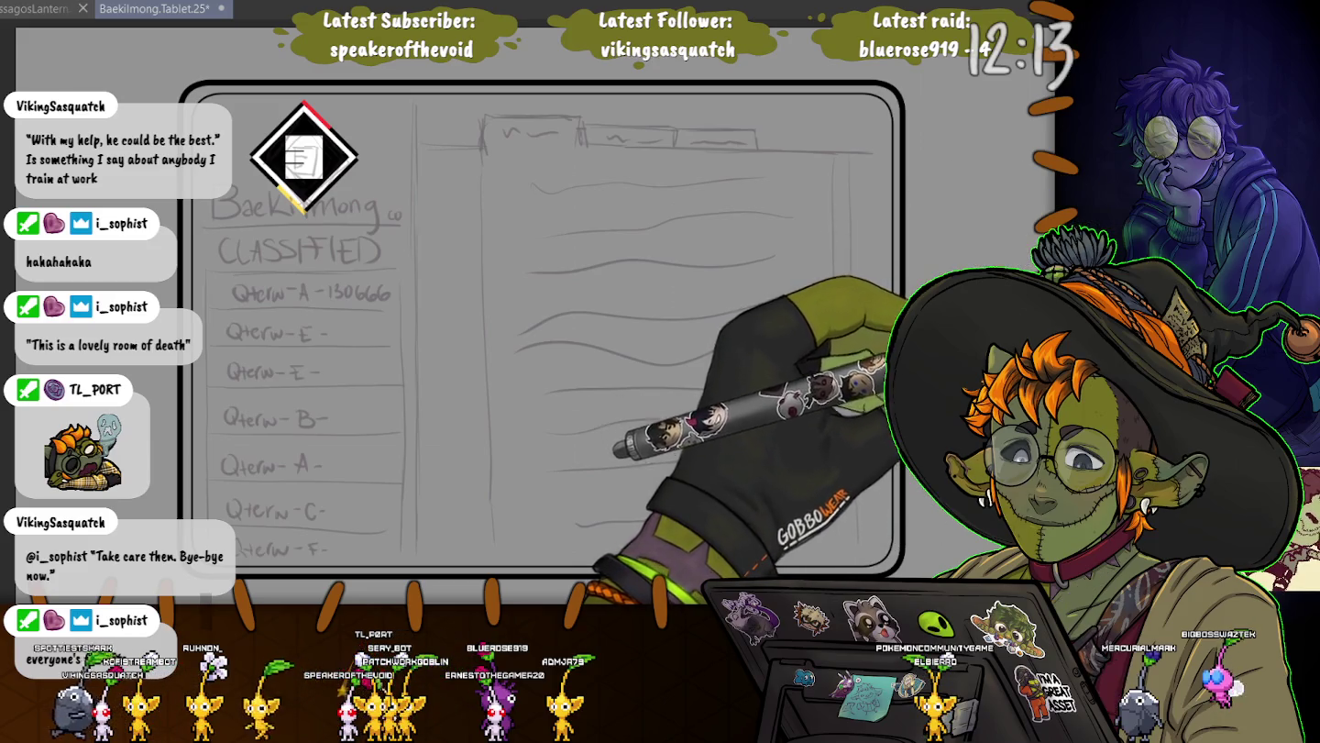
key(Delete)
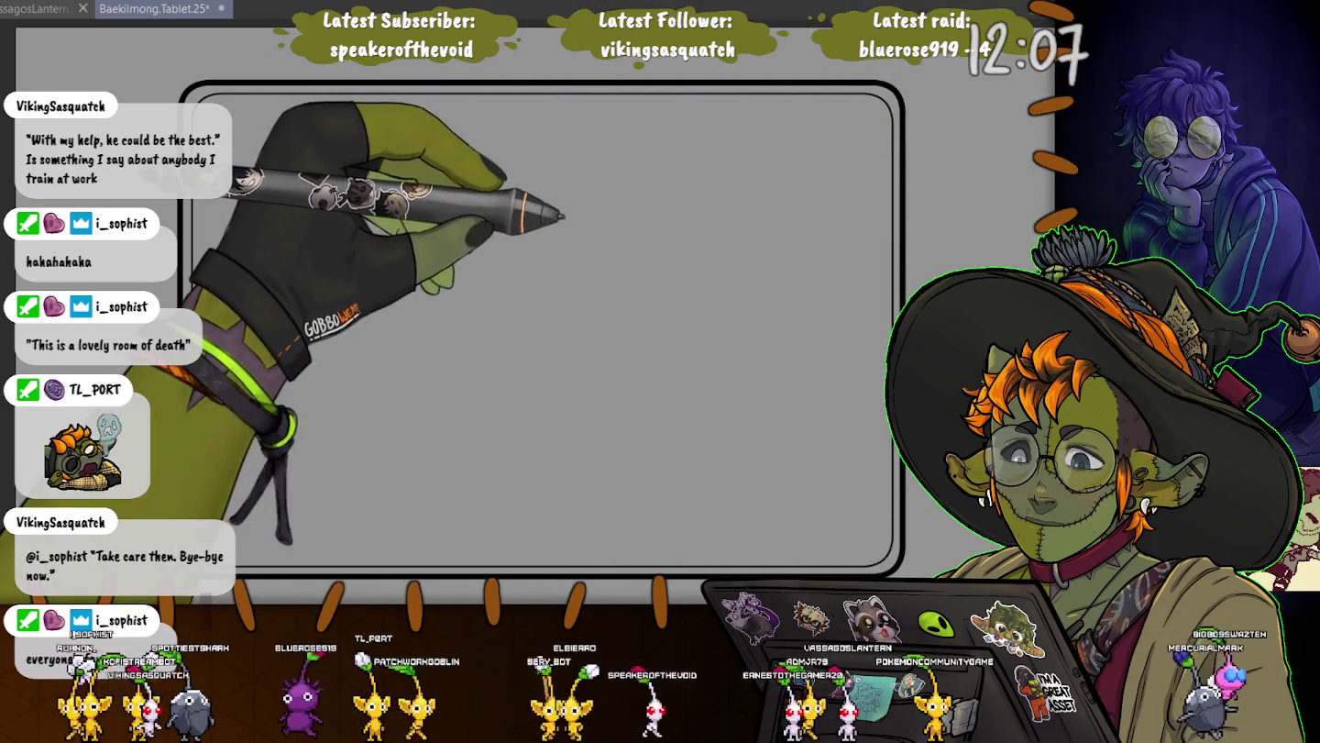
key(ctrl+a)
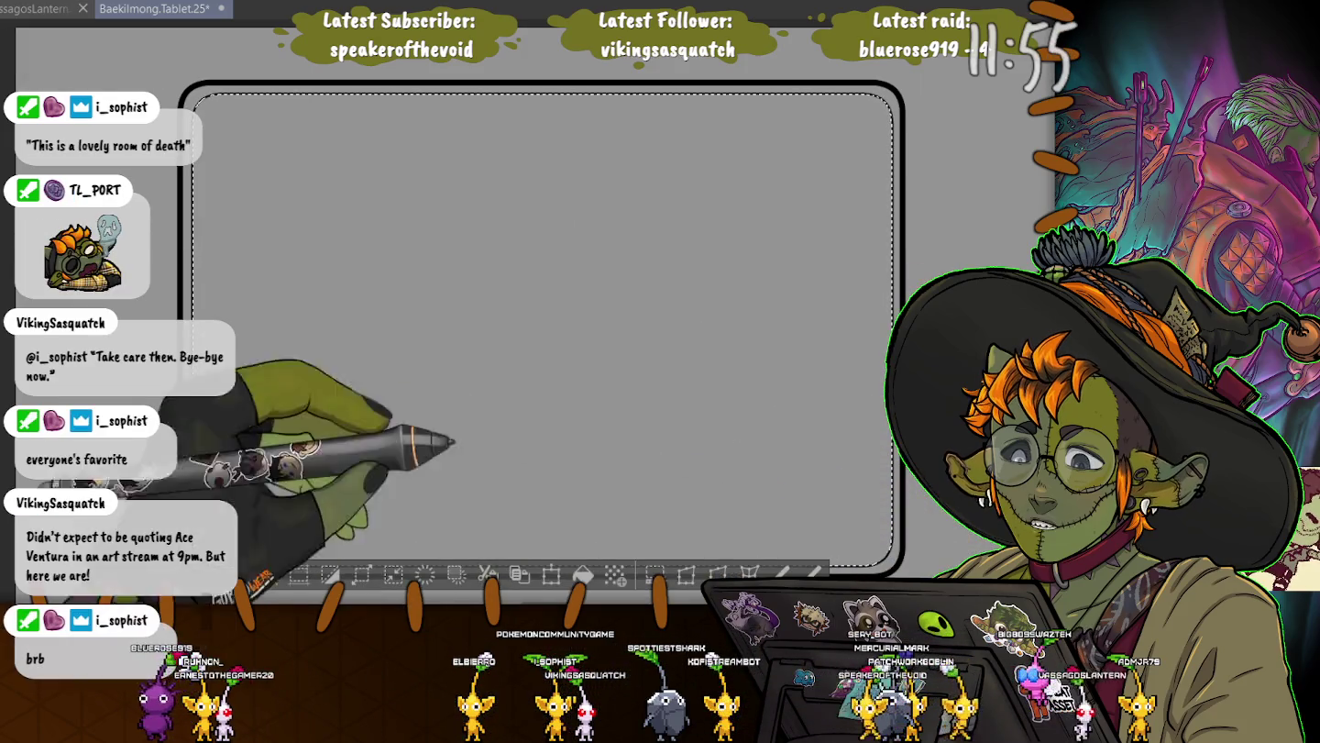
Fill the whole selected page with off-white
key(Delete)
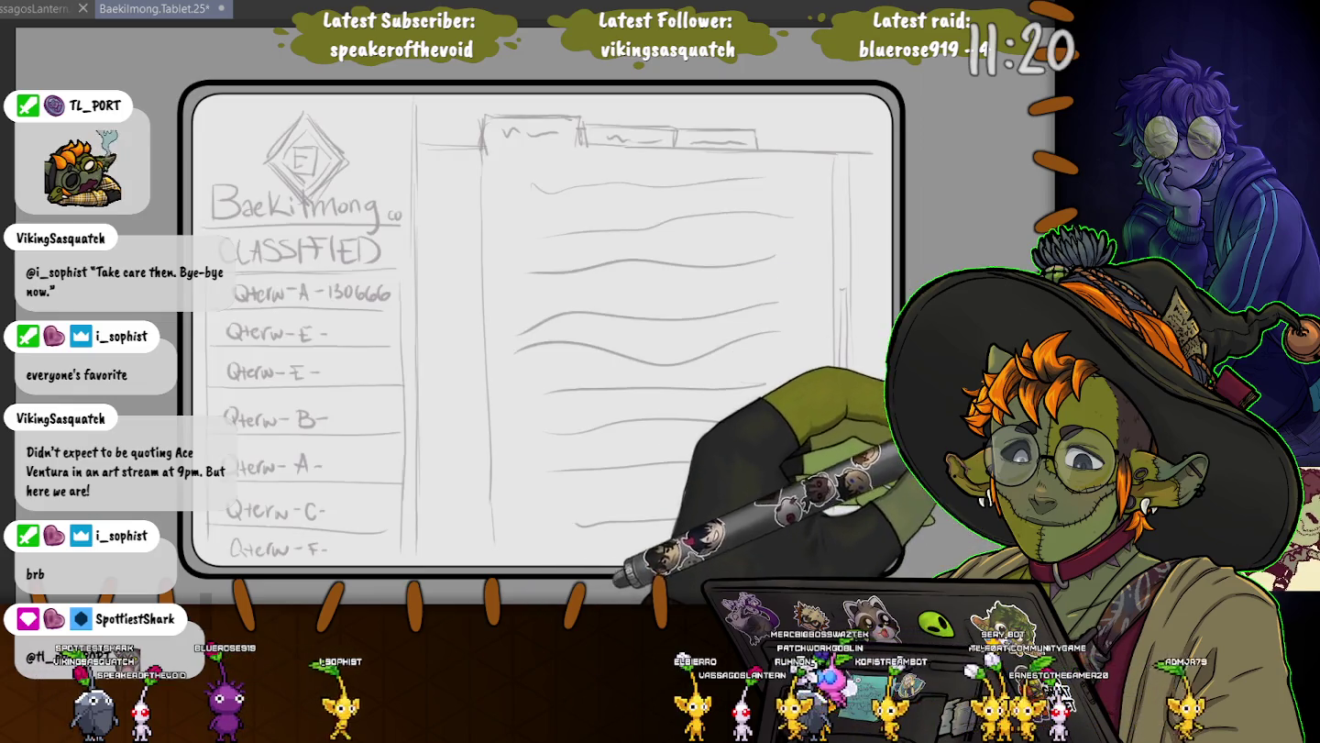
Paste the finished black diamond E logo over the sketched one, then select all and deselect
key(ctrl+v)
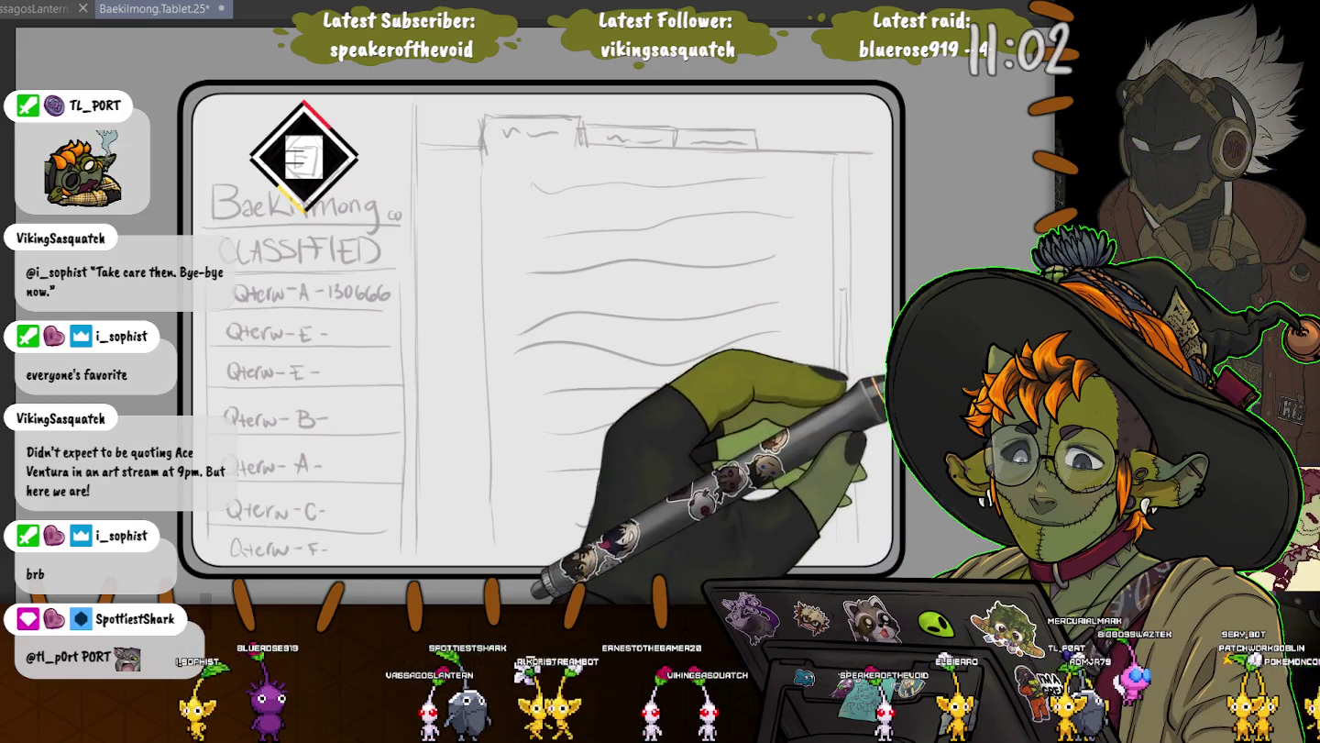
key(ctrl+a)
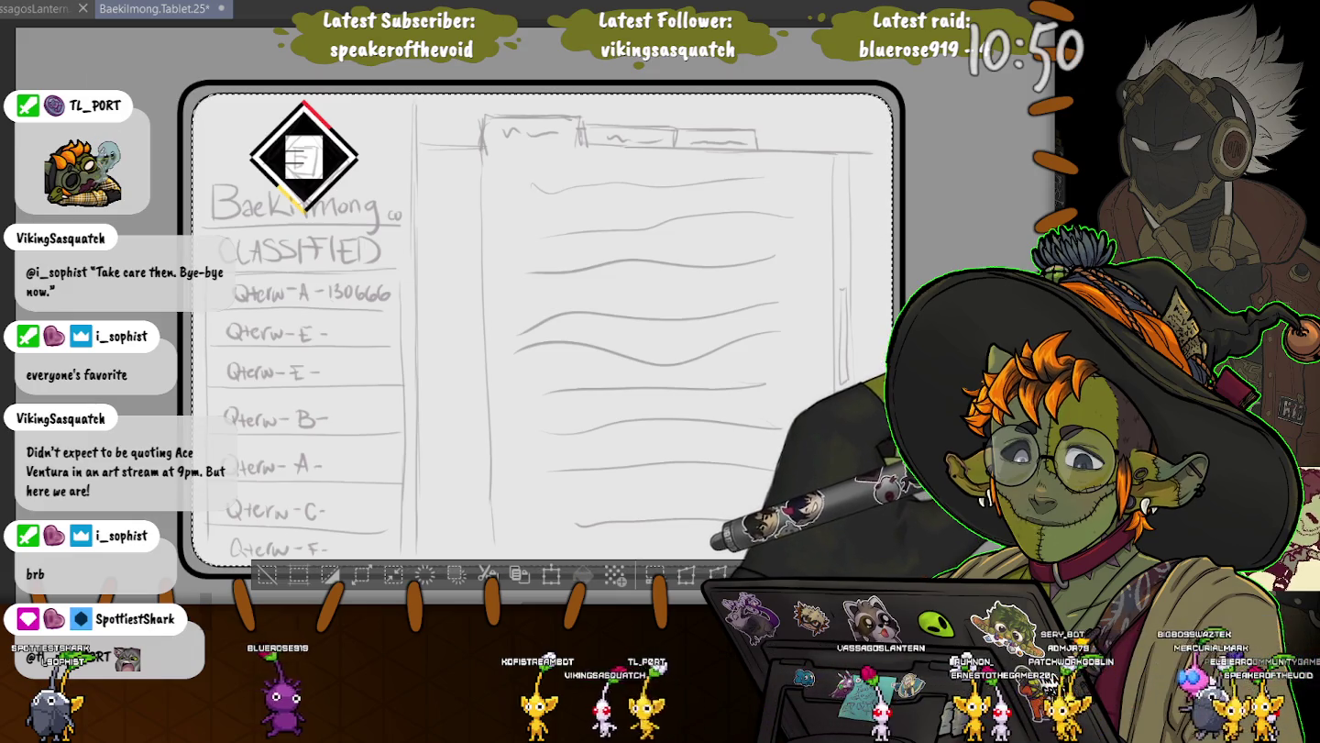
key(ctrl+d)
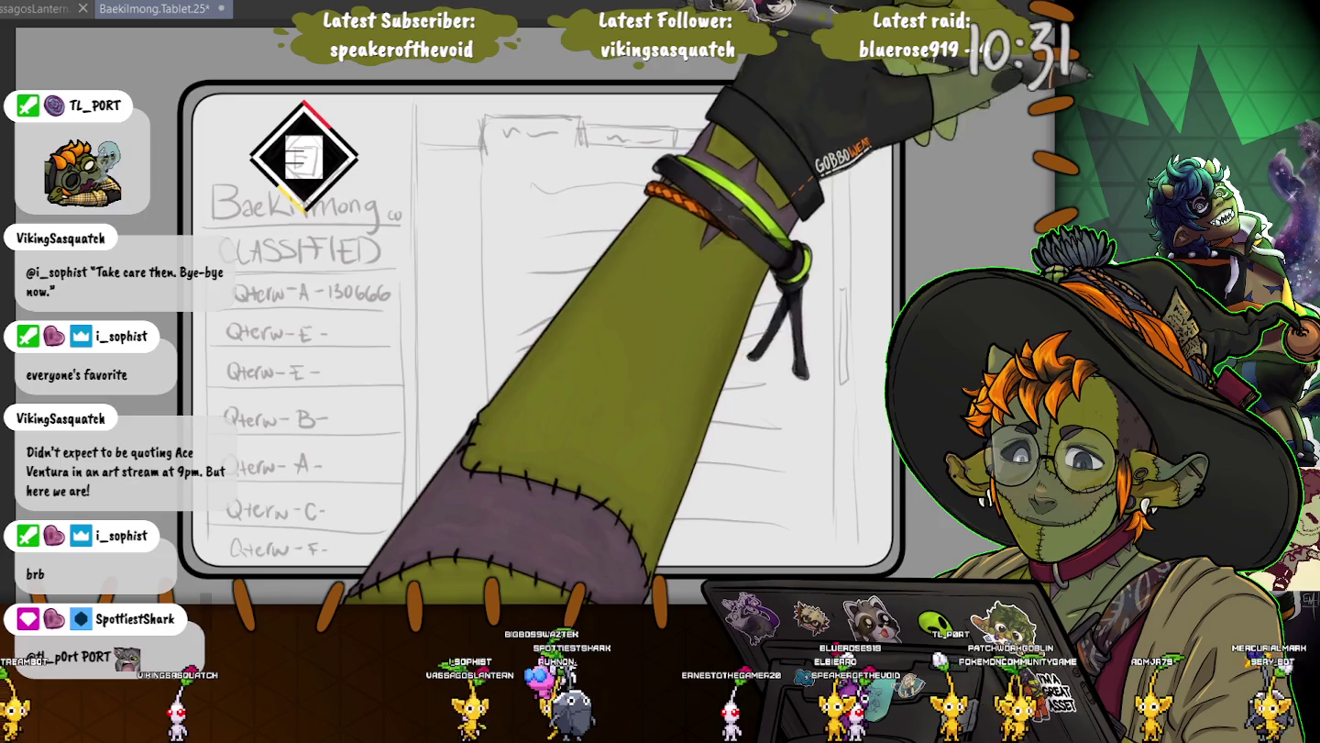
scroll(285, 305, down, 1)
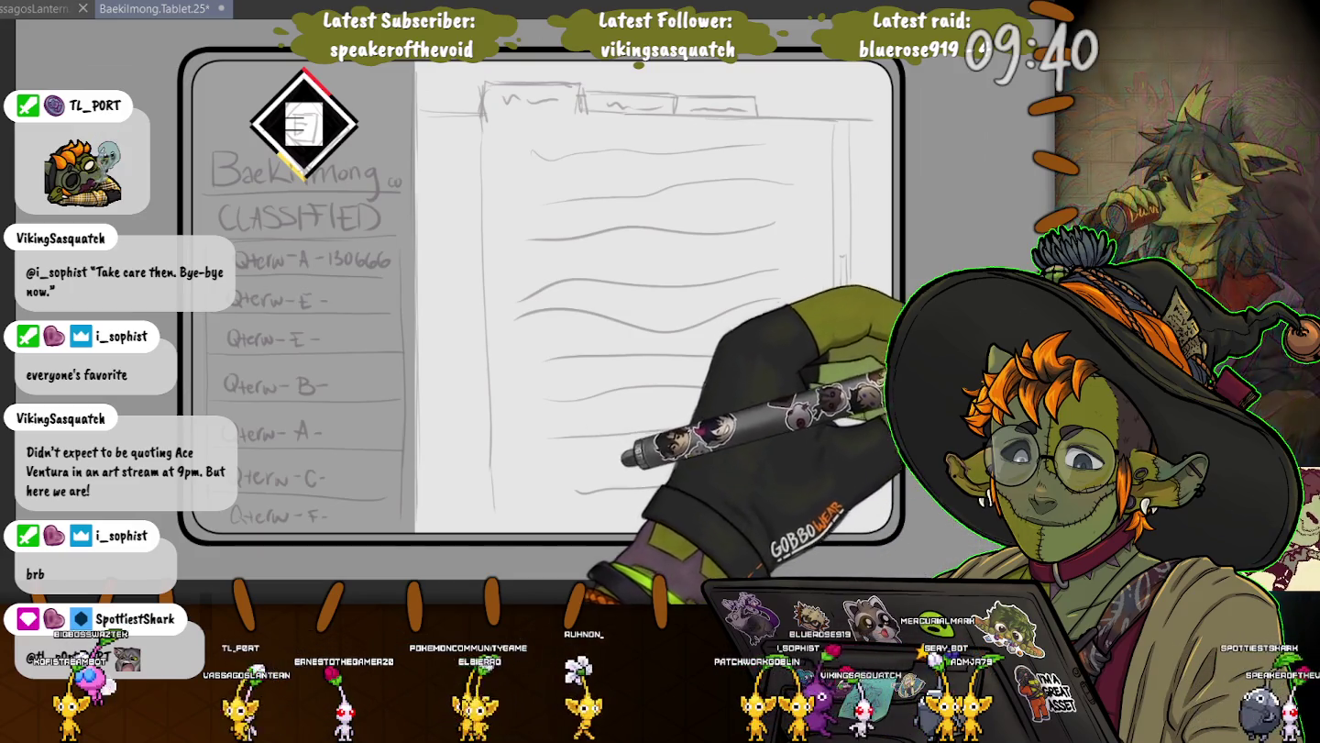
Sketch a short vertical line along the page's right edge
drag(841, 261, 844, 348)
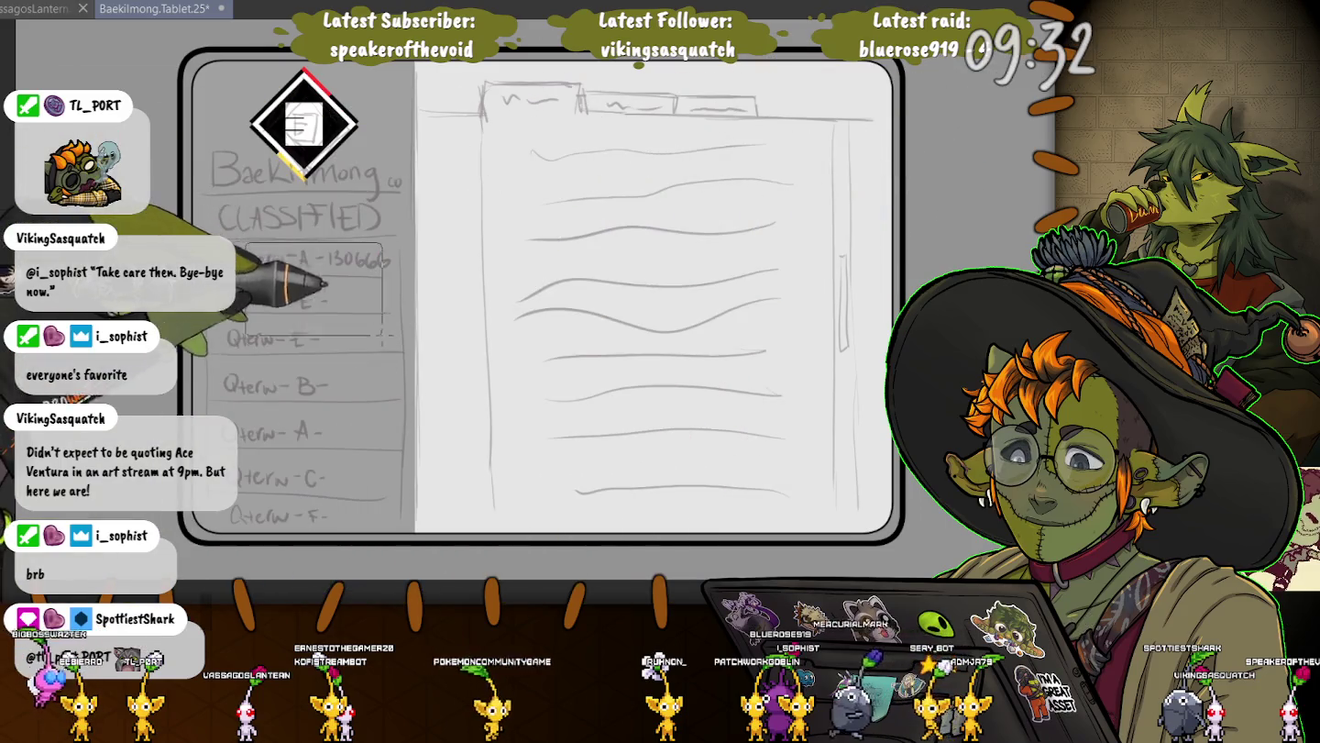
Select the CLASSIFIED header and first Qterw rows, lighten them into row boxes, and deselect
drag(245, 243, 392, 372)
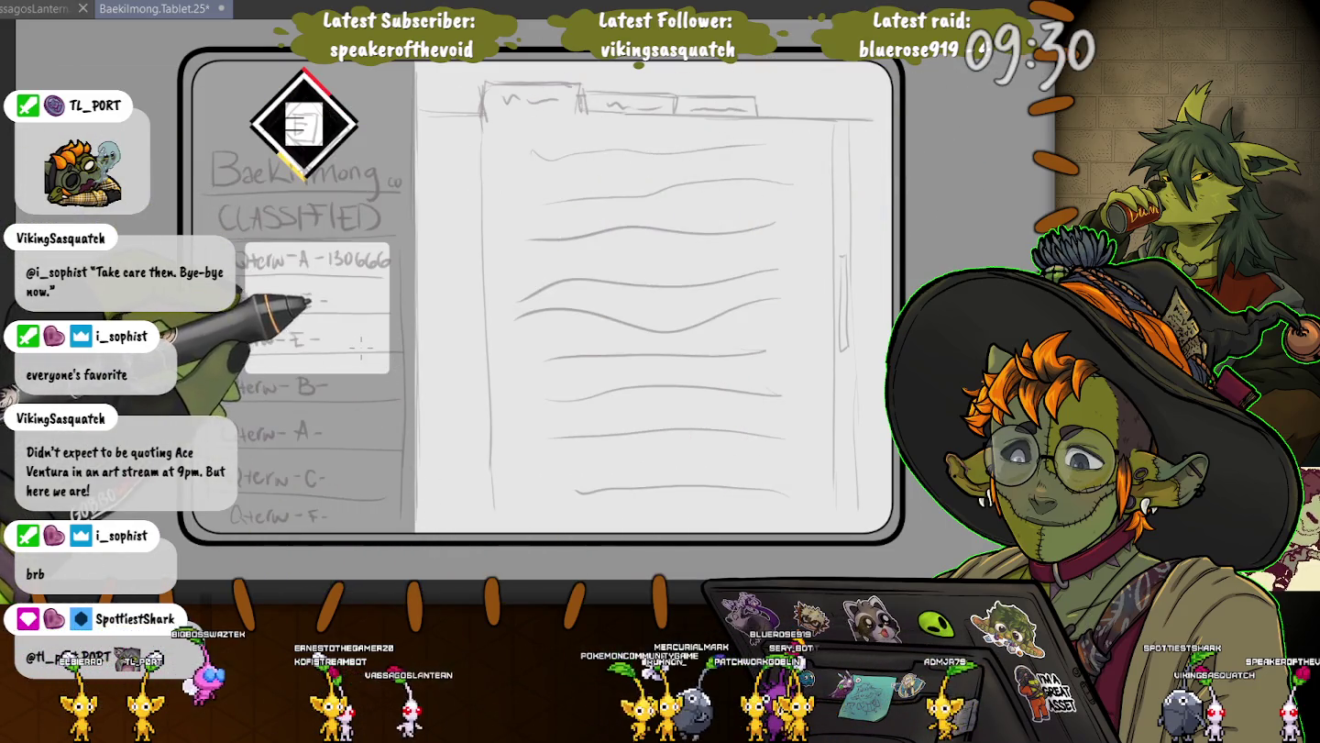
click(321, 246)
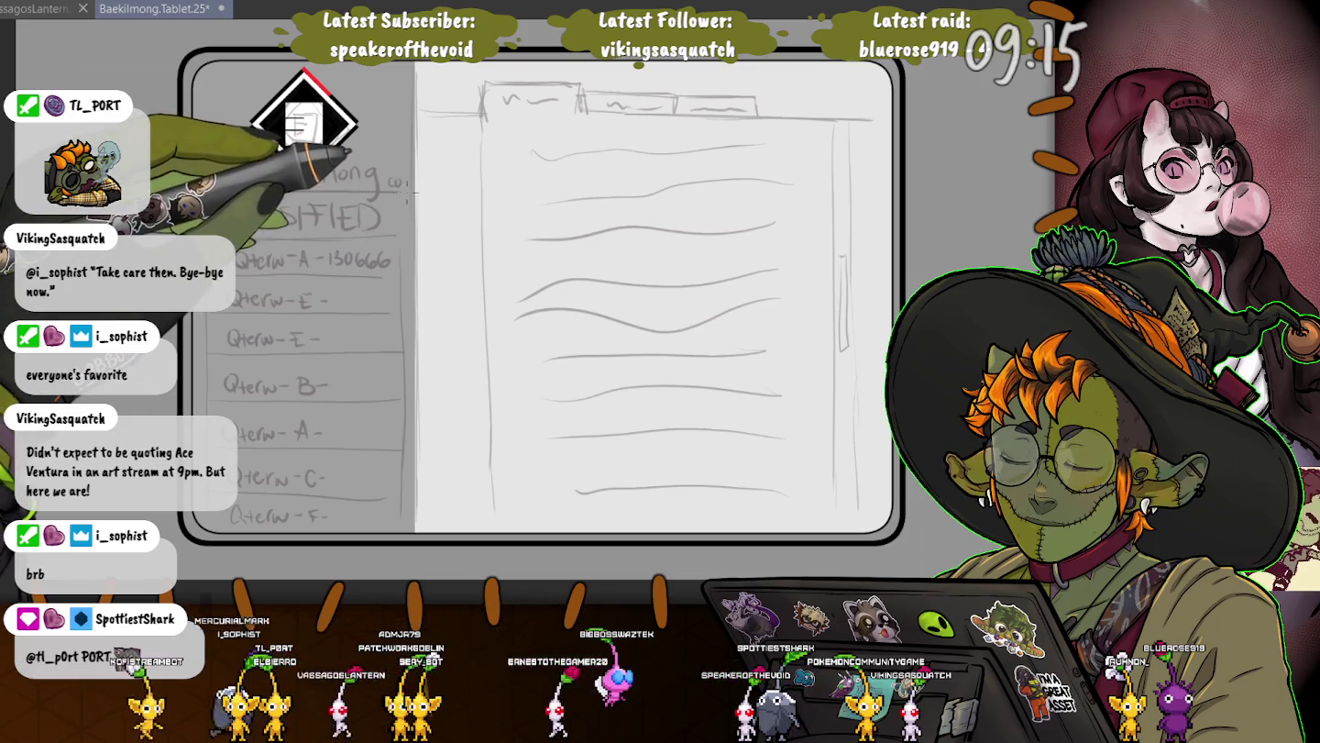
drag(401, 193, 256, 347)
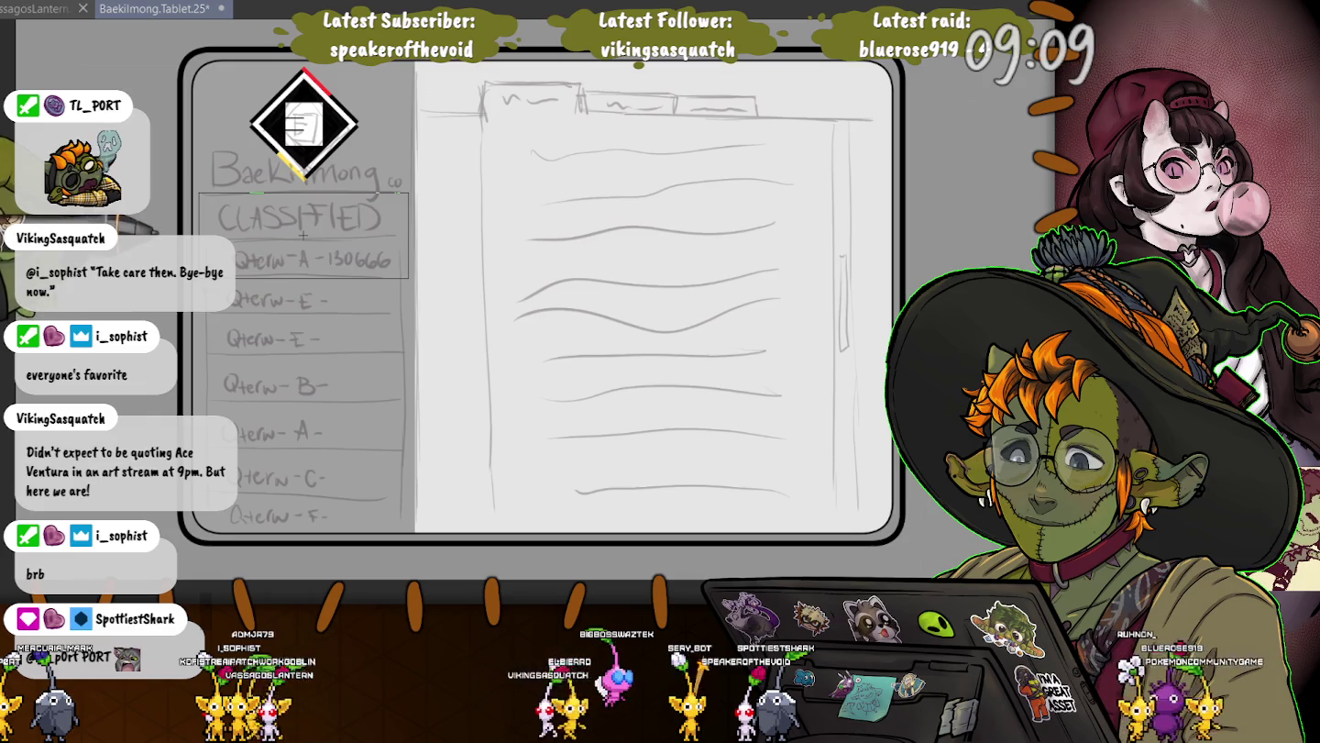
key(Delete)
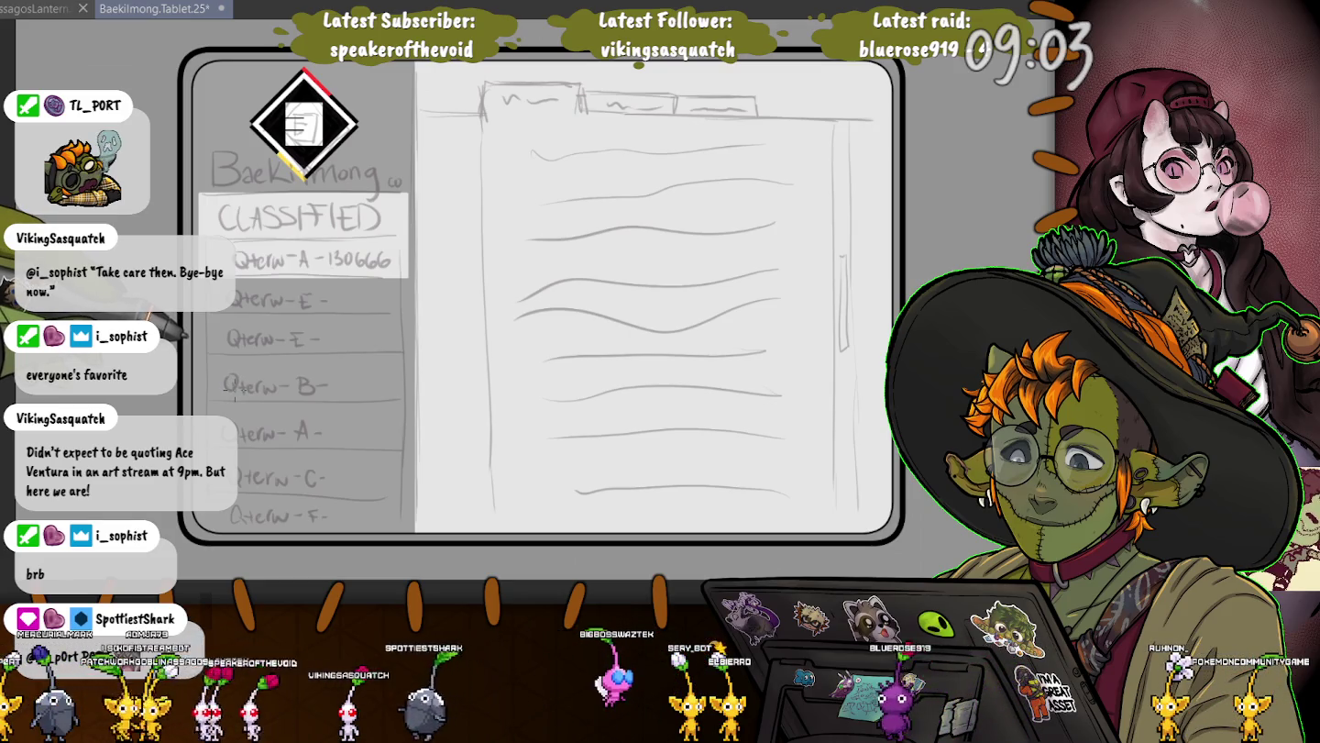
key(ctrl+d)
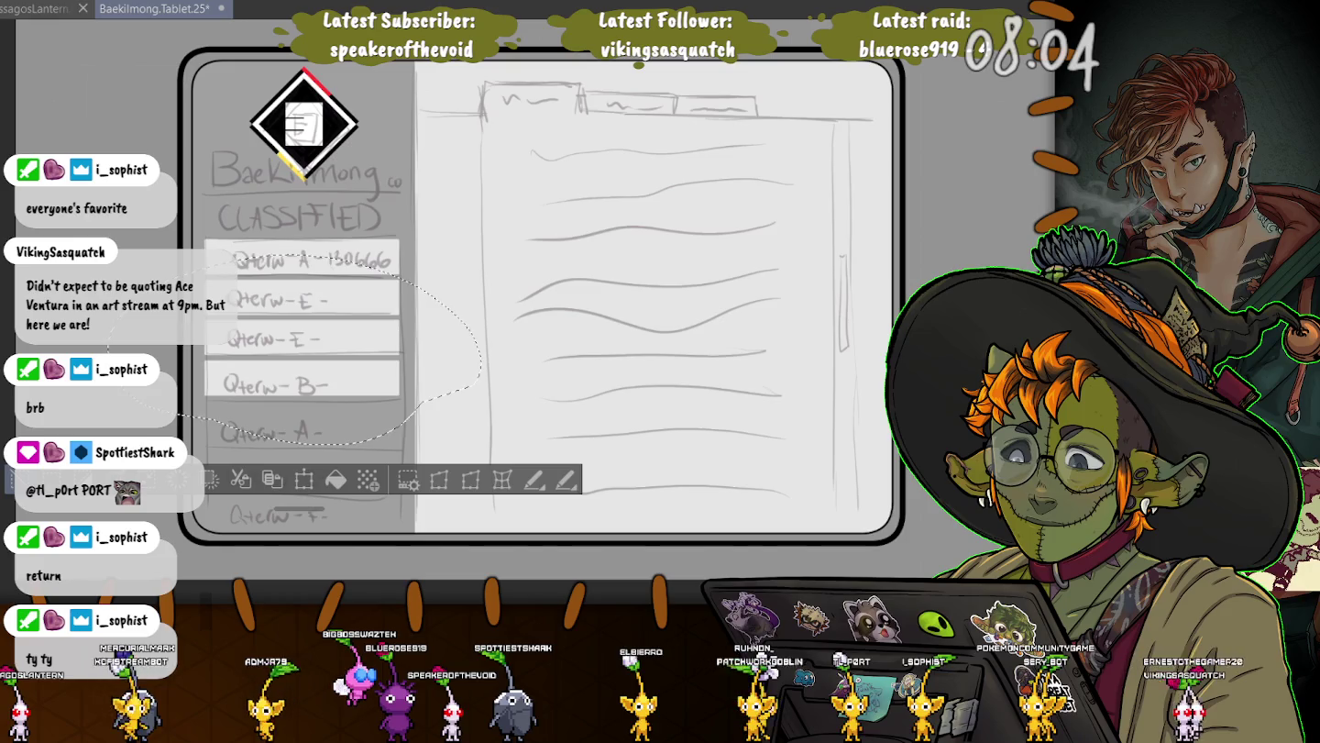
key(ctrl+d)
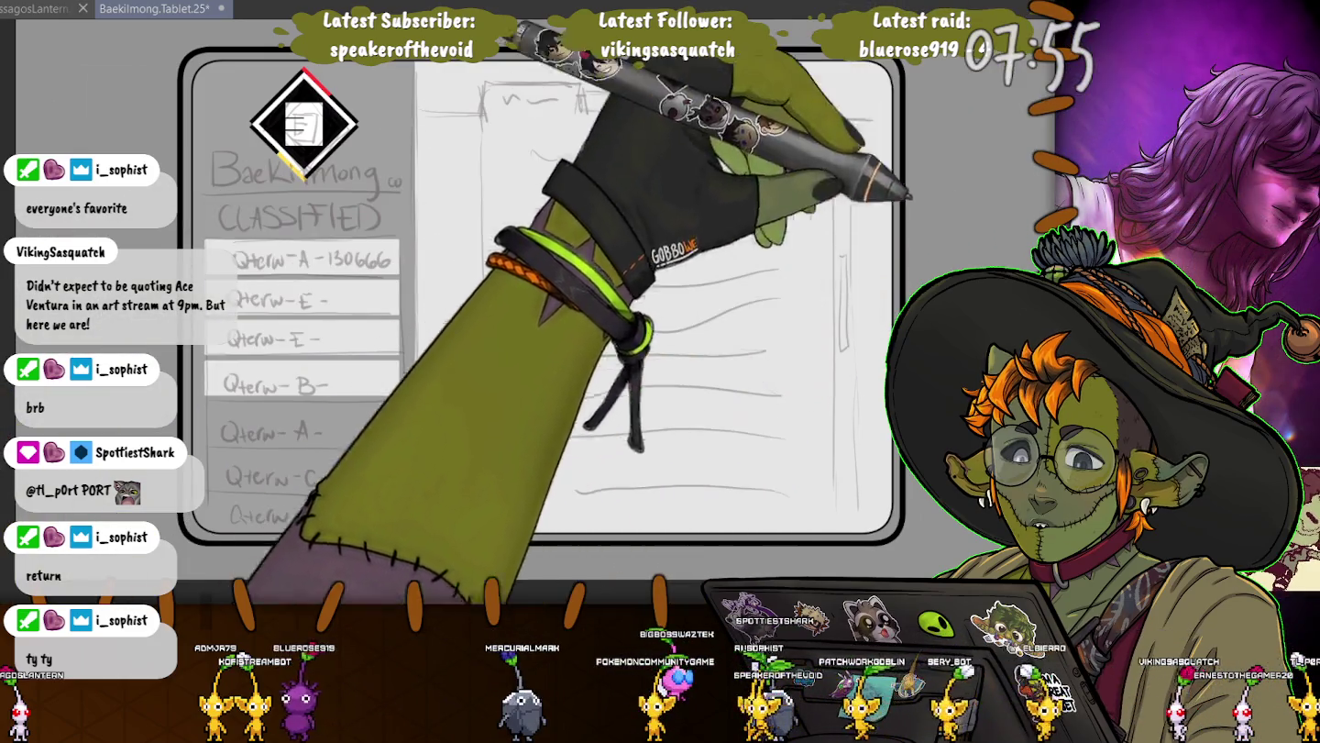
Lasso the lower Qterw list rows, move them into even spacing, and deselect
drag(443, 419, 367, 414)
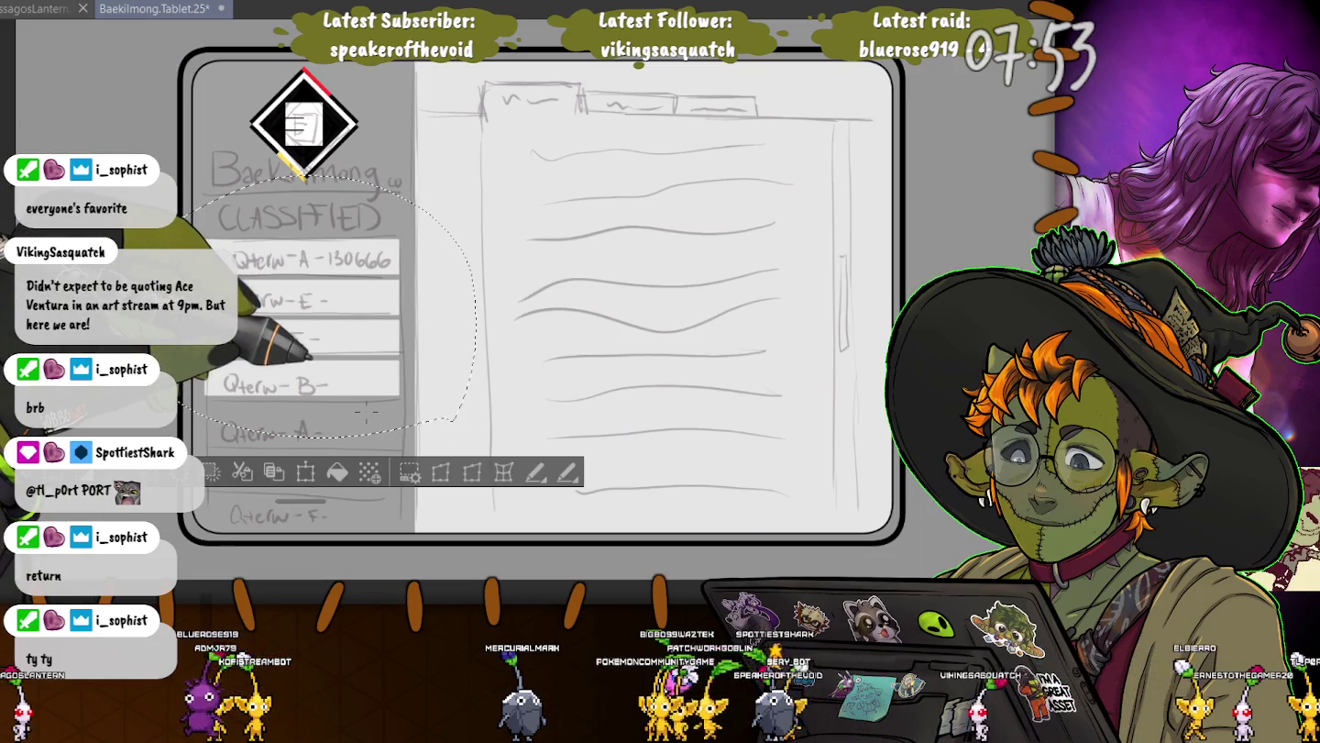
drag(303, 350, 468, 550)
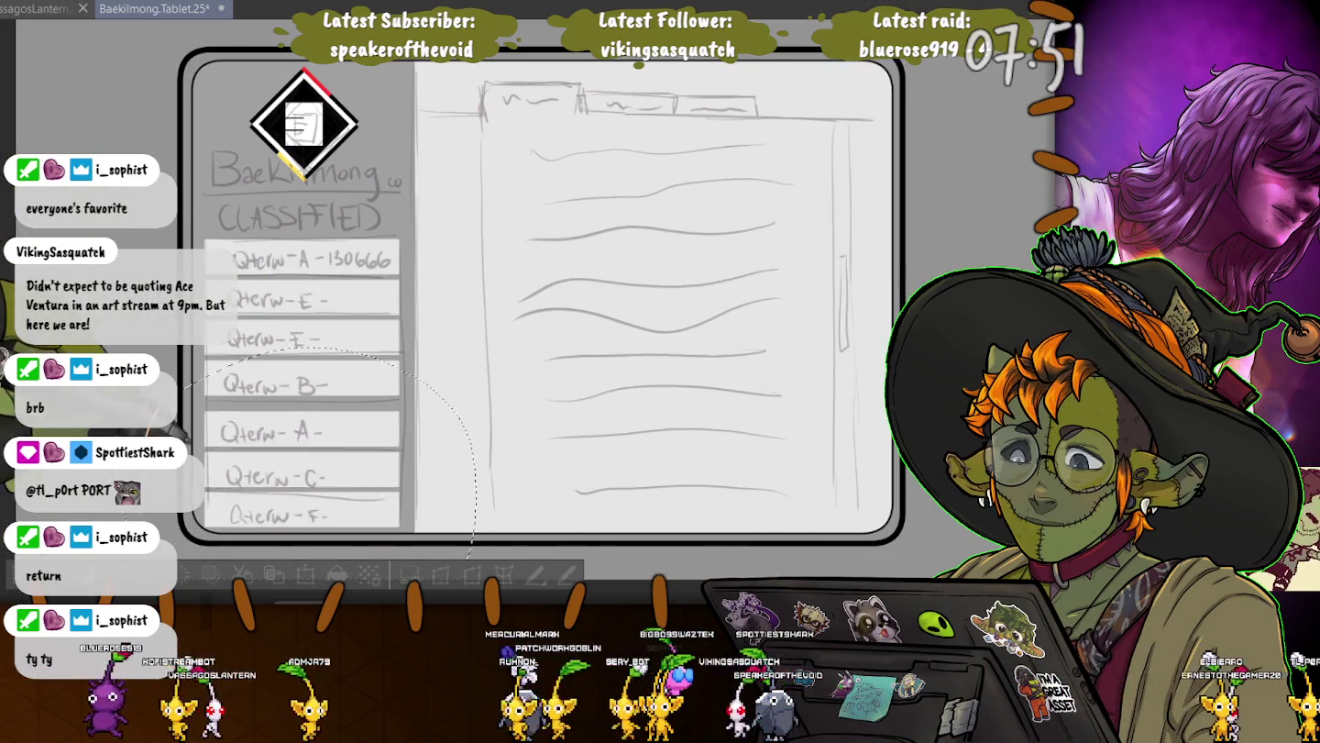
key(ctrl+d)
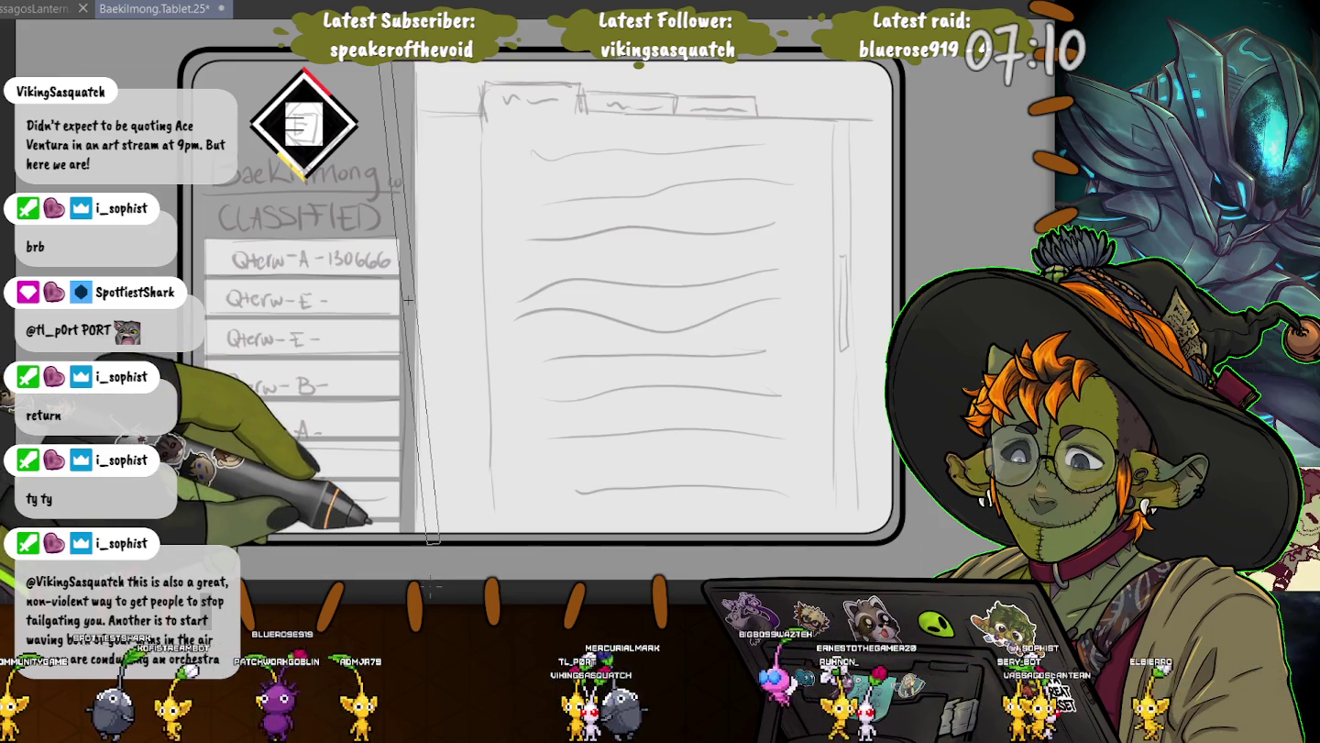
Skew the bottom of the vertical strip beside the list panel and save the sketch
drag(416, 571, 432, 587)
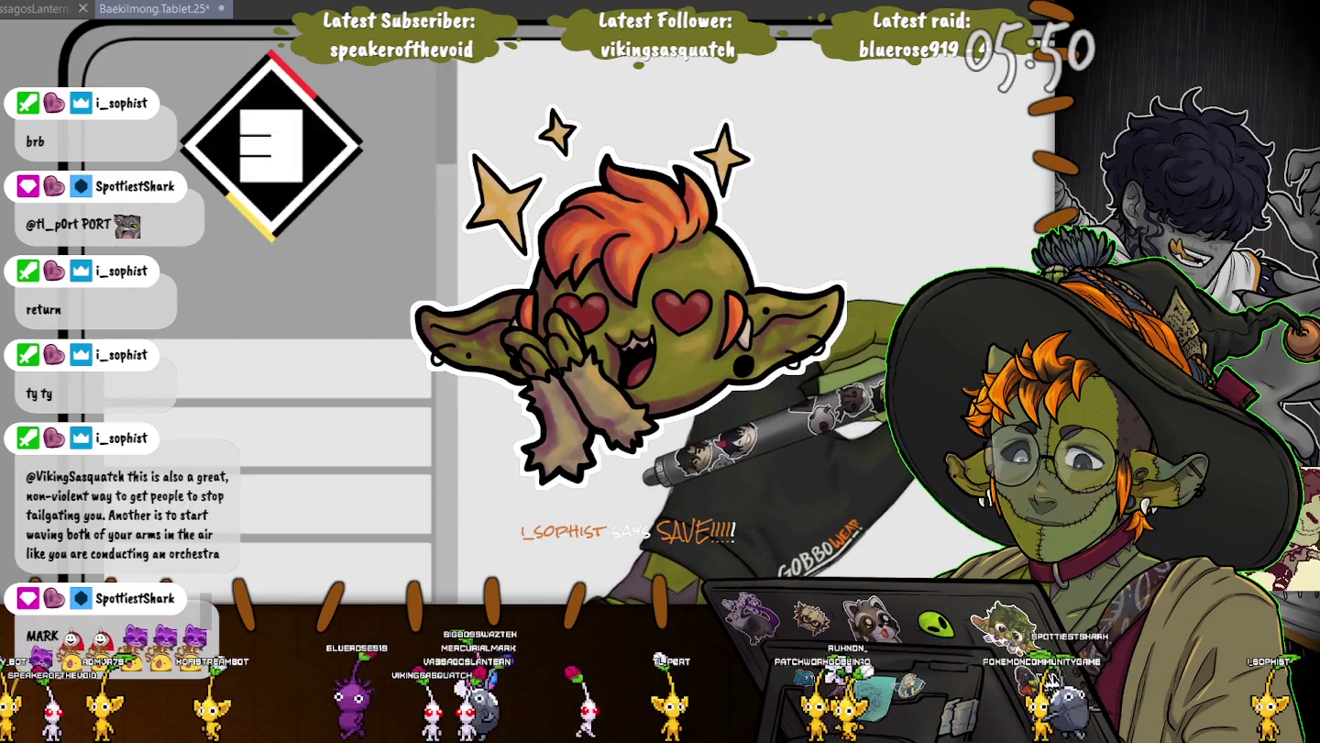
key(ctrl+s)
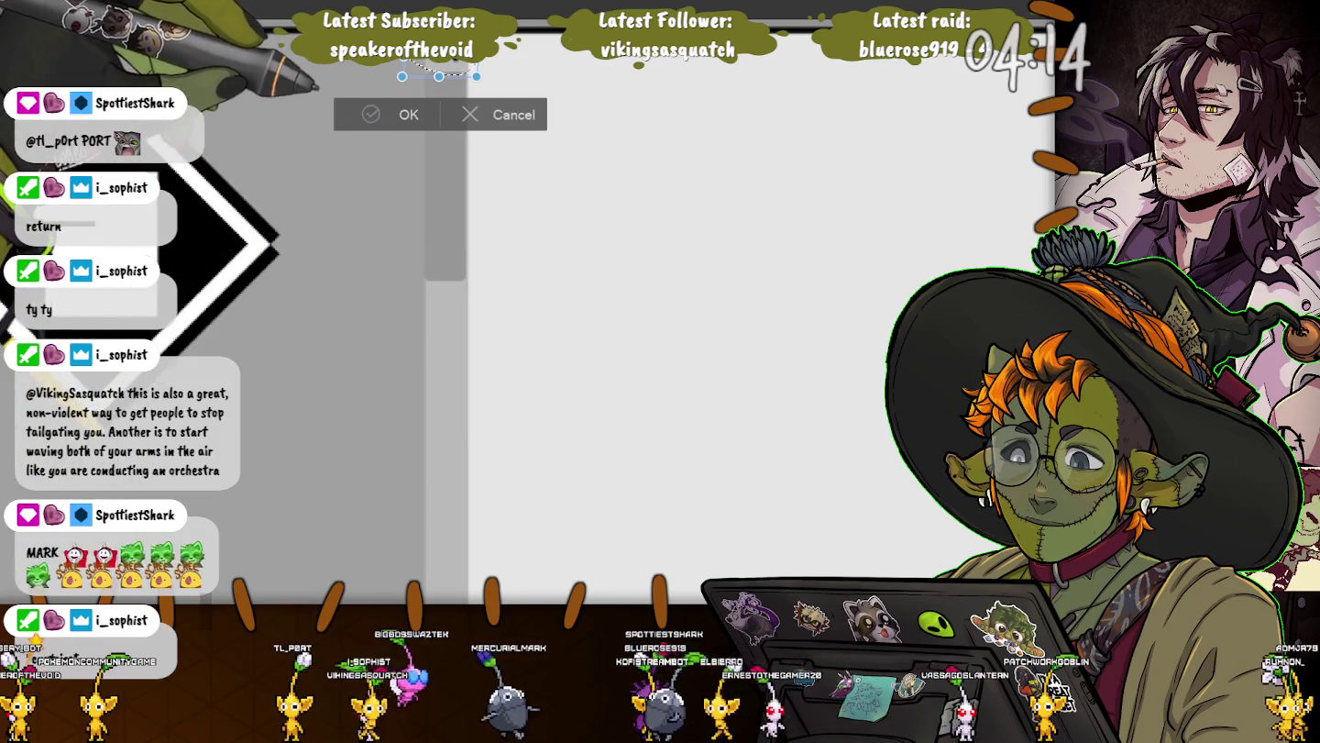
Apply the transform, deselect, bring the selection back with undo, and deselect again
key(Return)
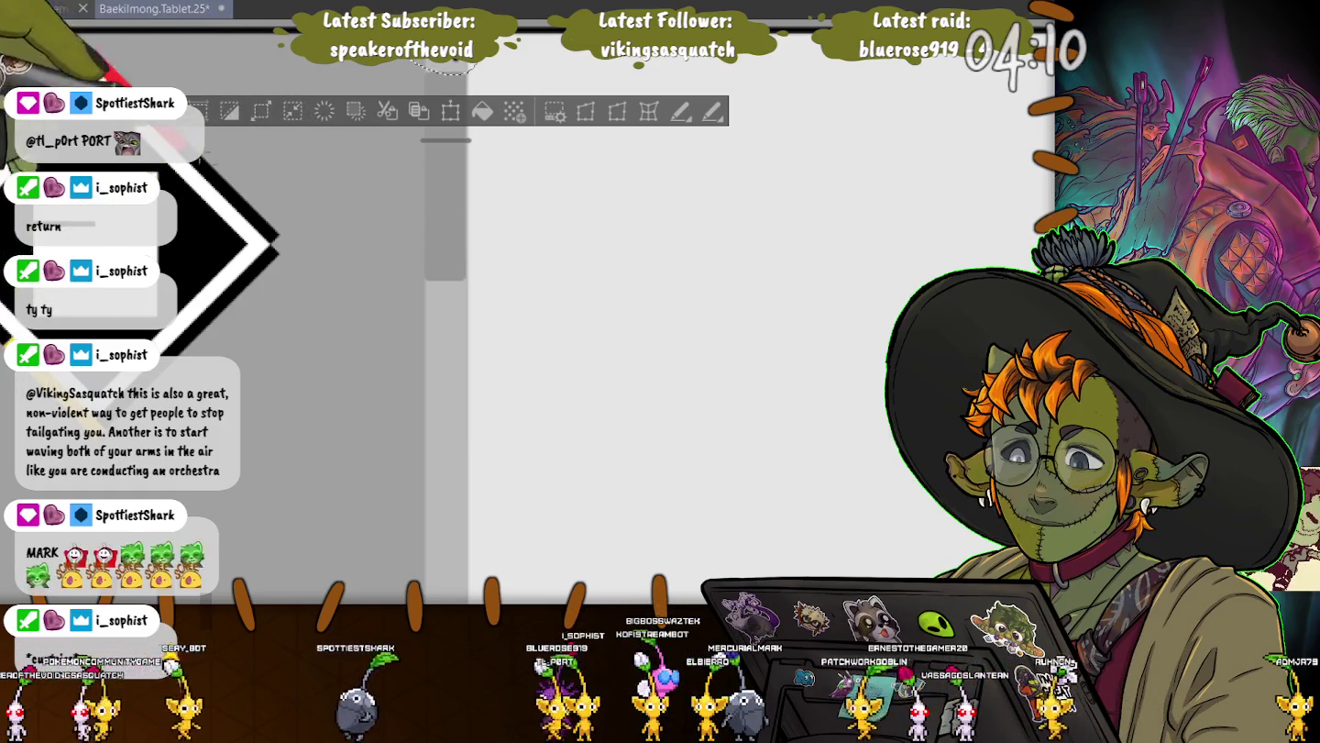
key(ctrl+d)
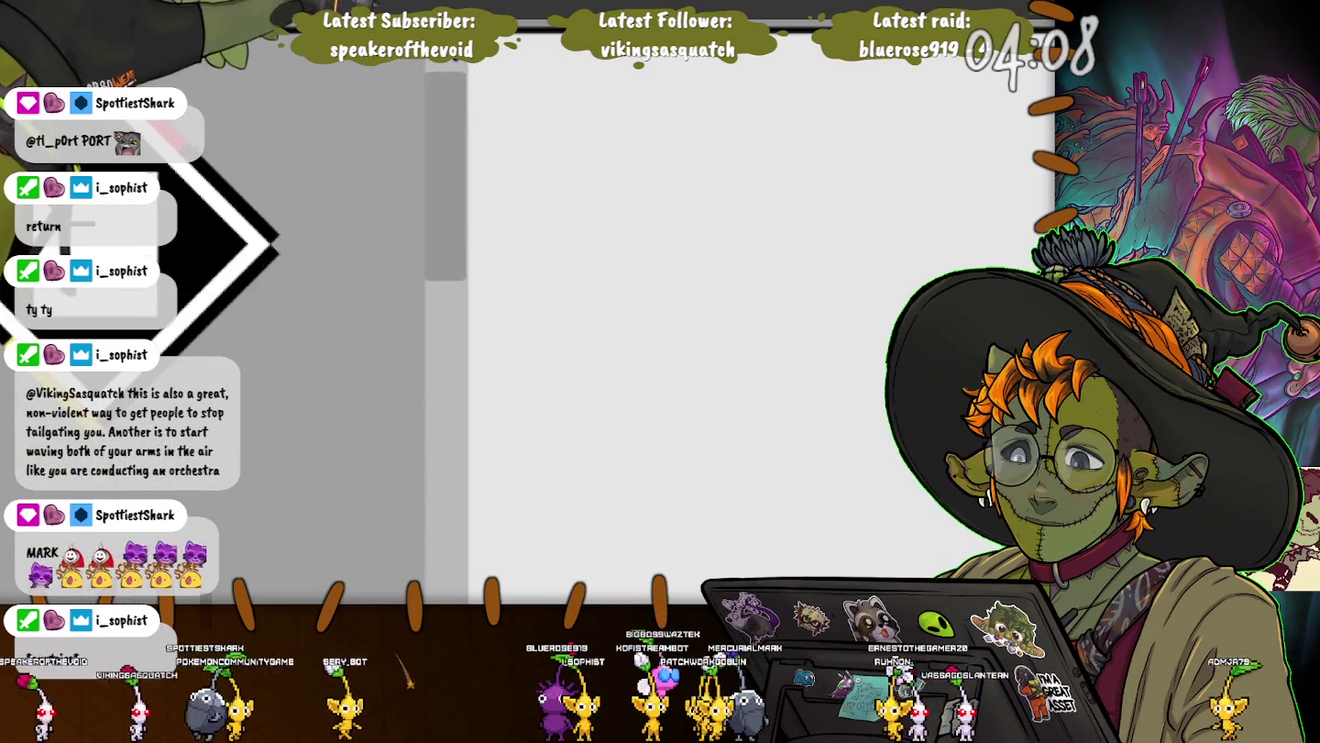
key(ctrl+z)
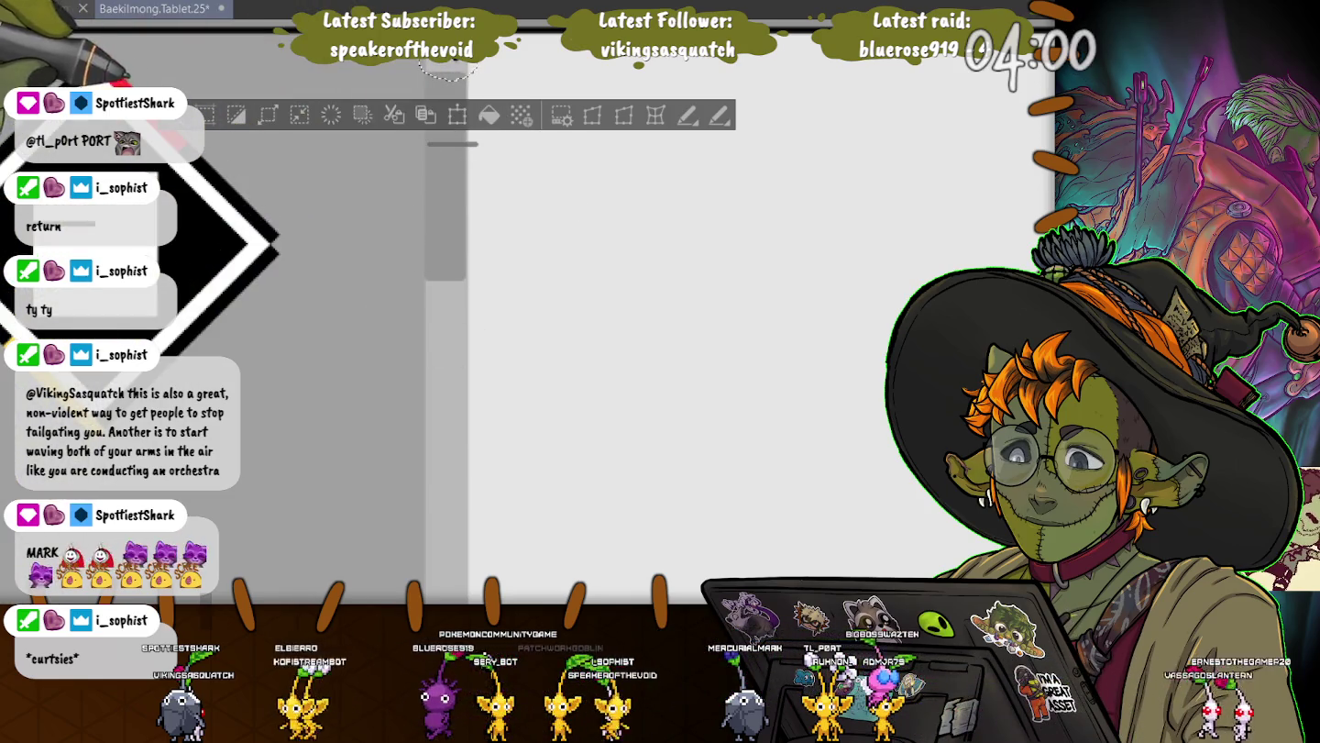
key(ctrl+d)
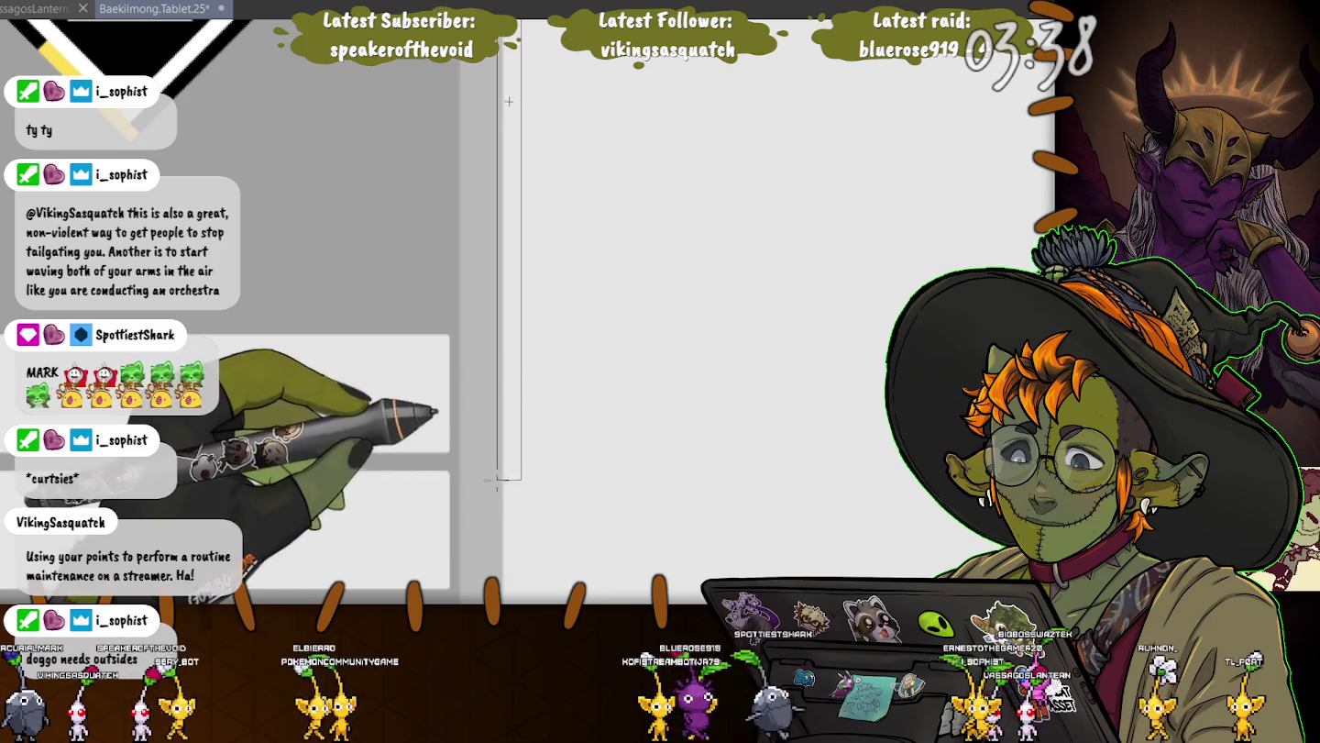
Select a narrow strip along the divider line, clear the selection, and save the sketch
scroll(509, 103, down, 5)
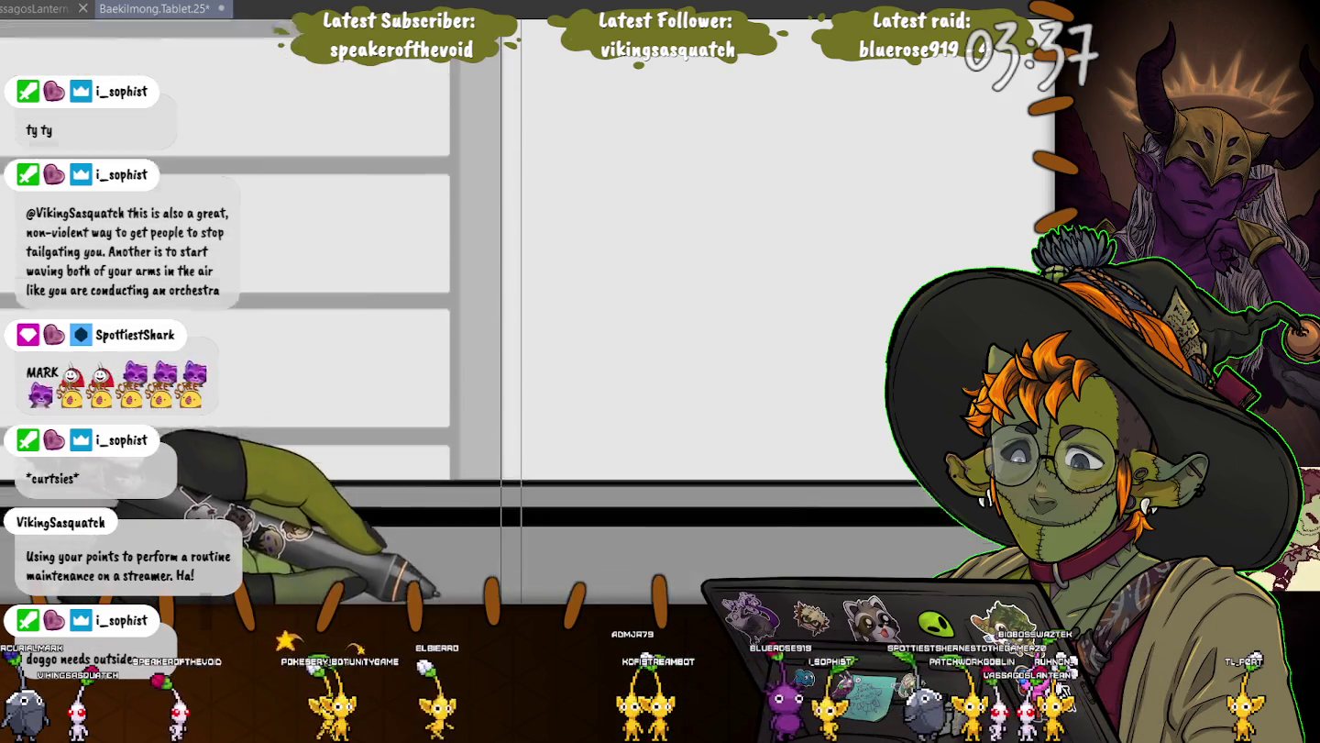
scroll(507, 275, down, 2)
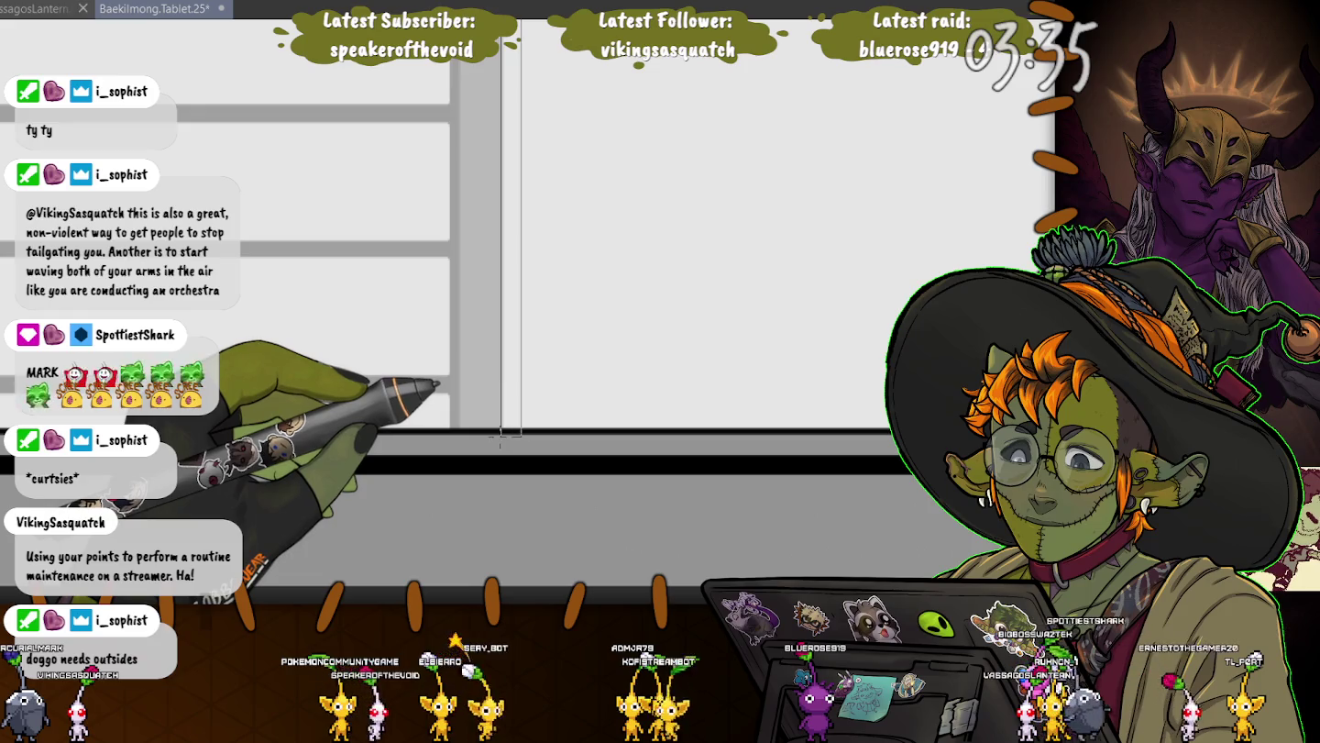
drag(500, 441, 503, 438)
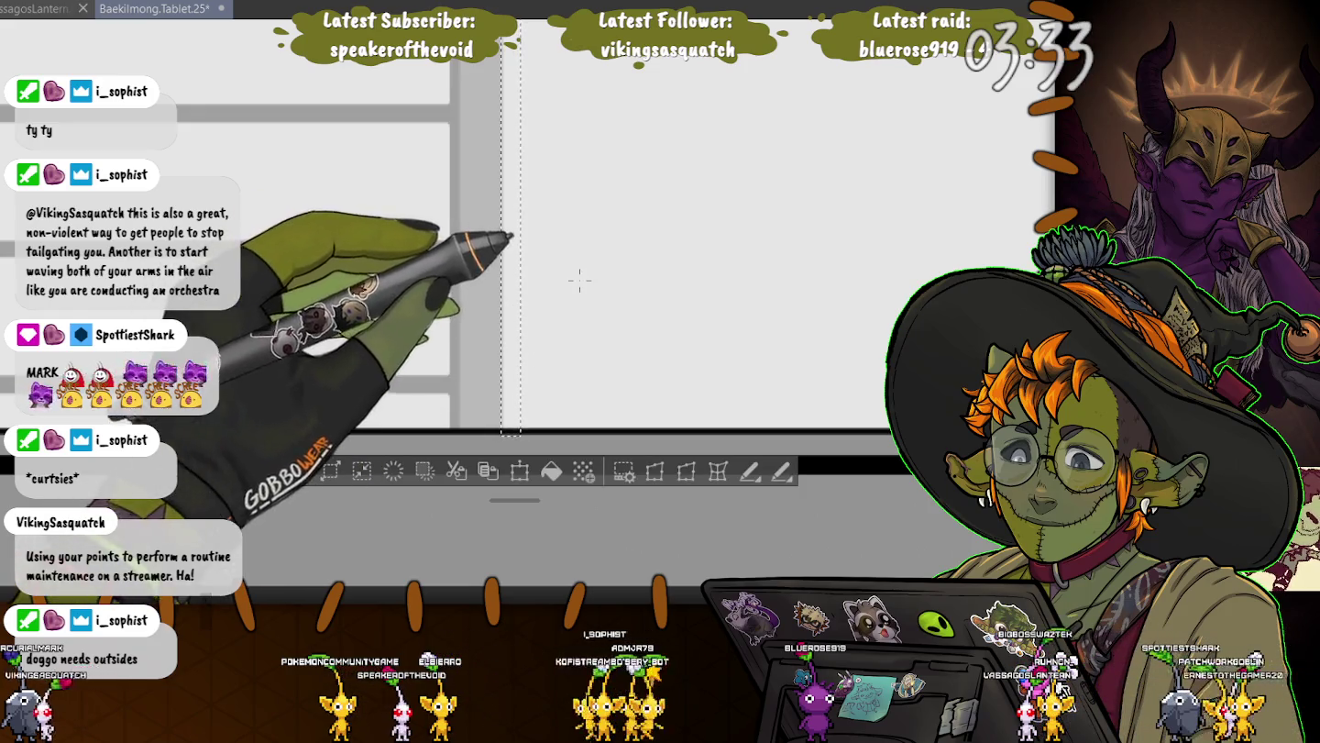
scroll(578, 280, up, 3)
scroll(680, 425, left, 3)
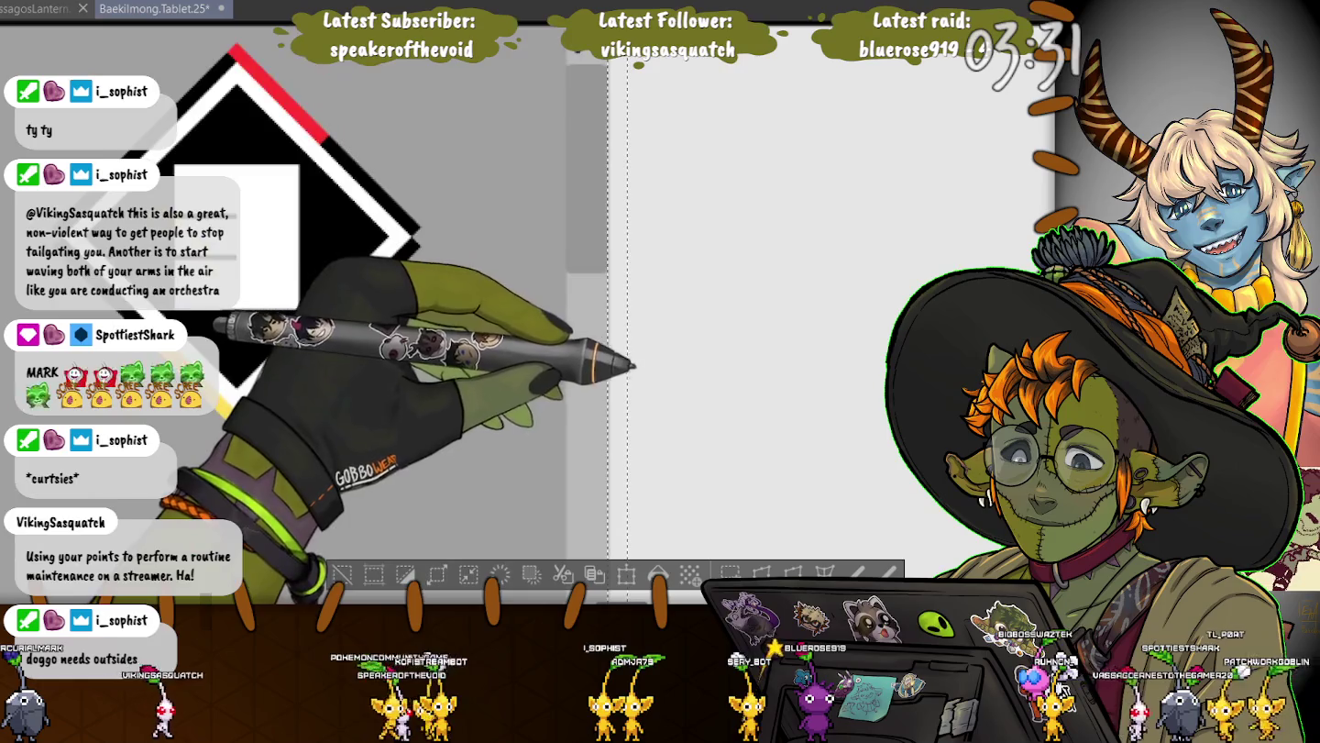
click(337, 573)
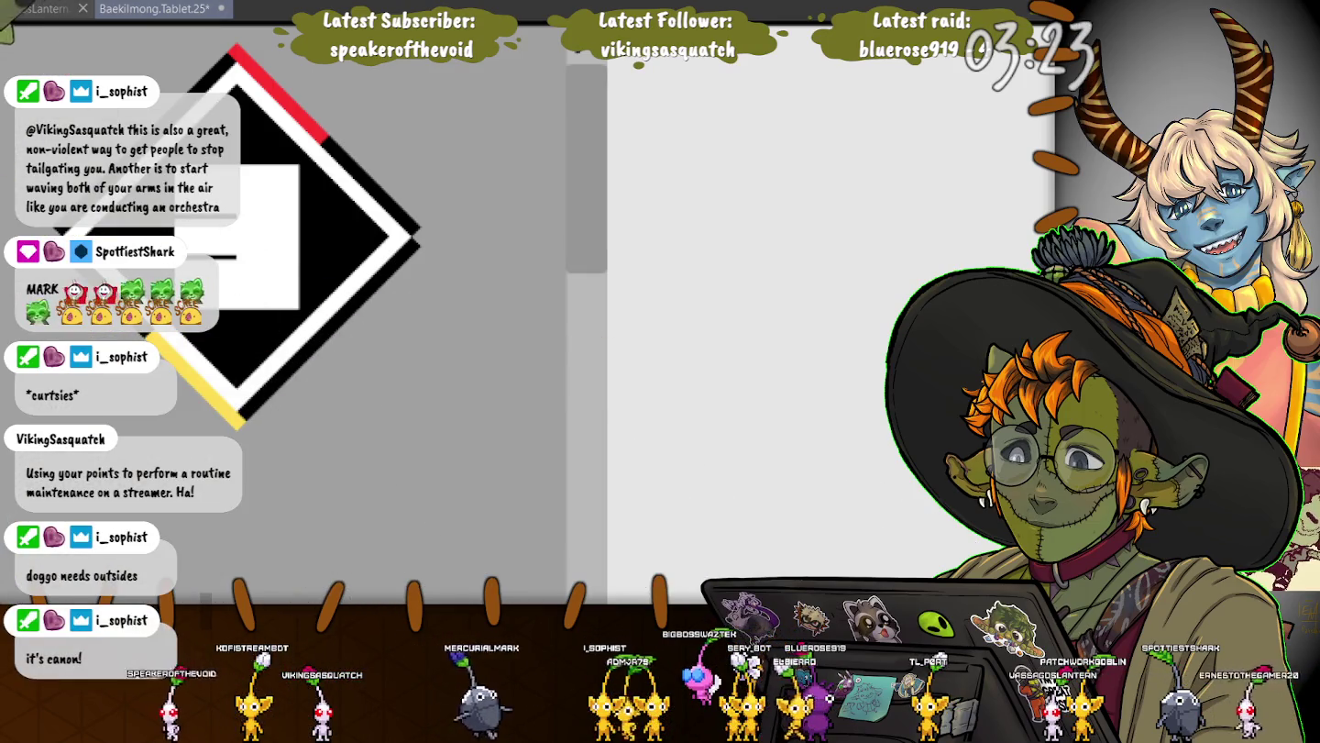
key(ctrl+s)
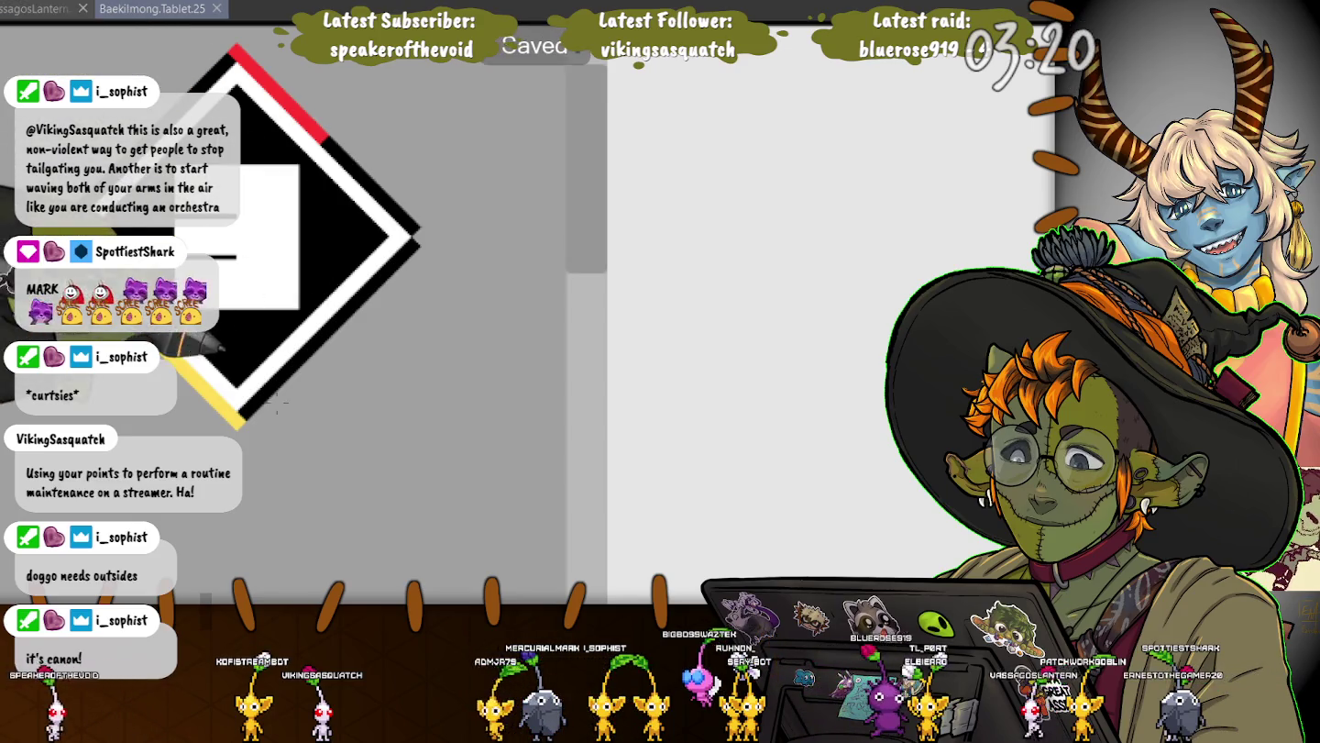
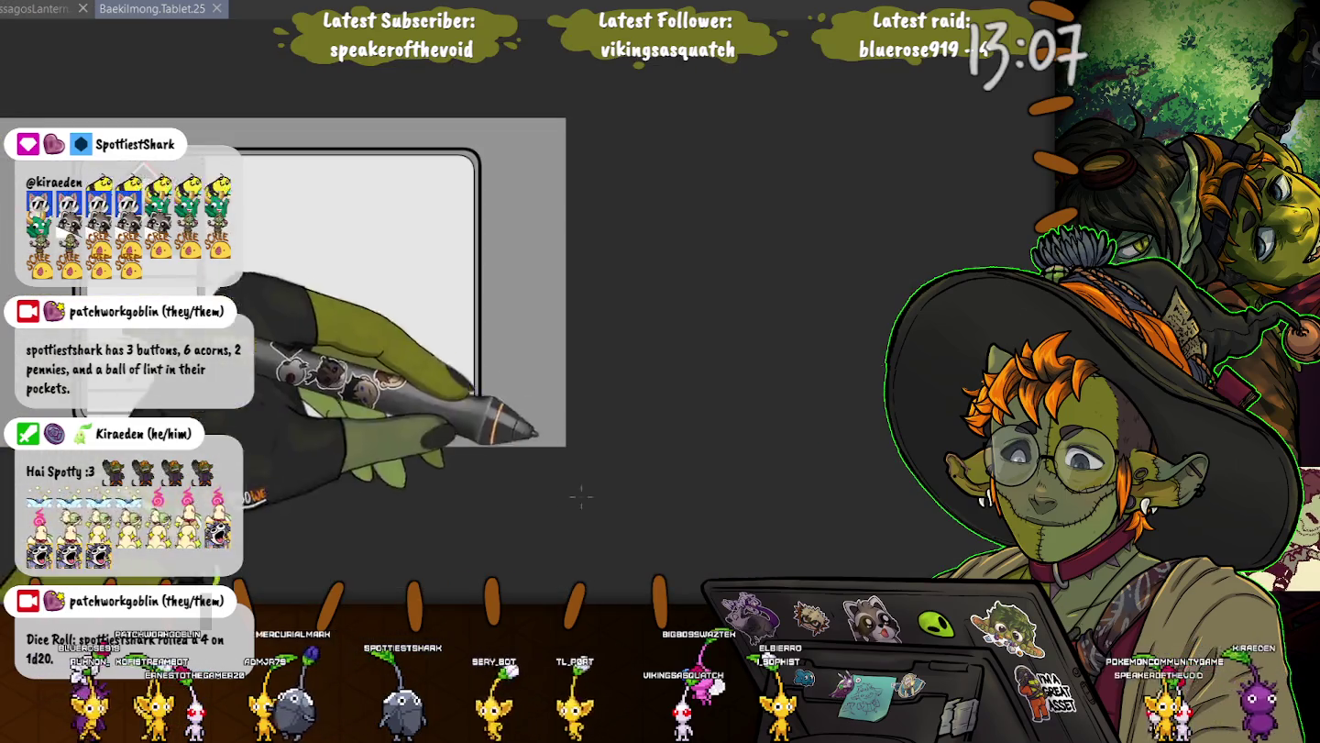
Select all, move the whole mockup right and slightly down, zoom in closer, and deselect
key(ctrl+a)
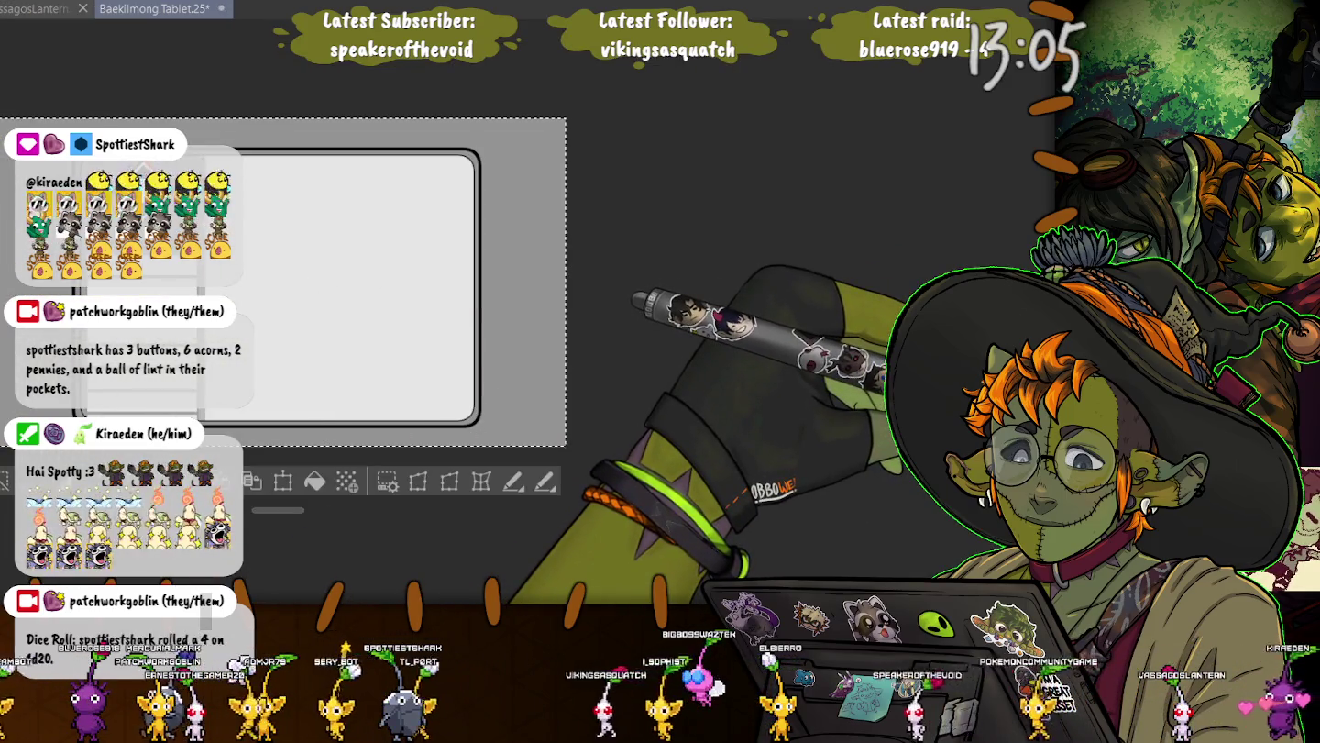
mouse_move(327, 486)
mouse_down()
mouse_move(410, 479)
mouse_move(461, 499)
mouse_up()
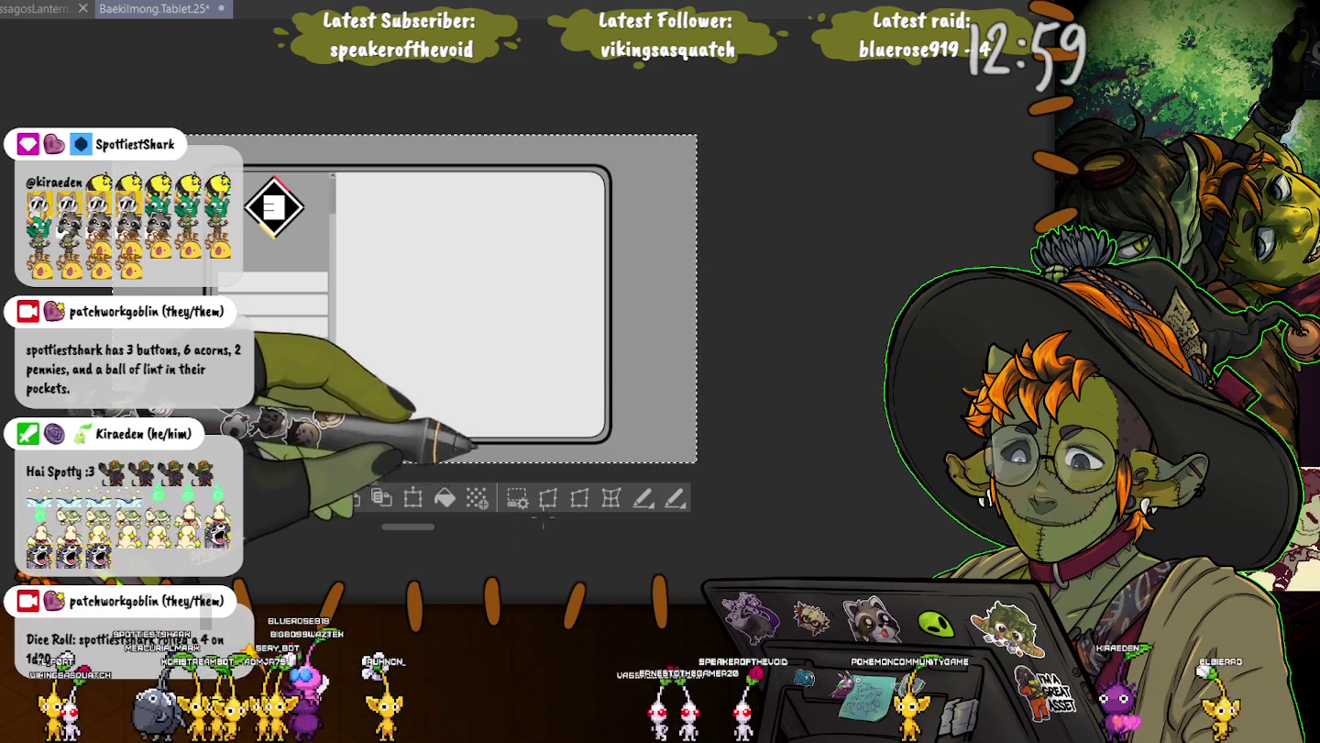
key(ctrl+plus)
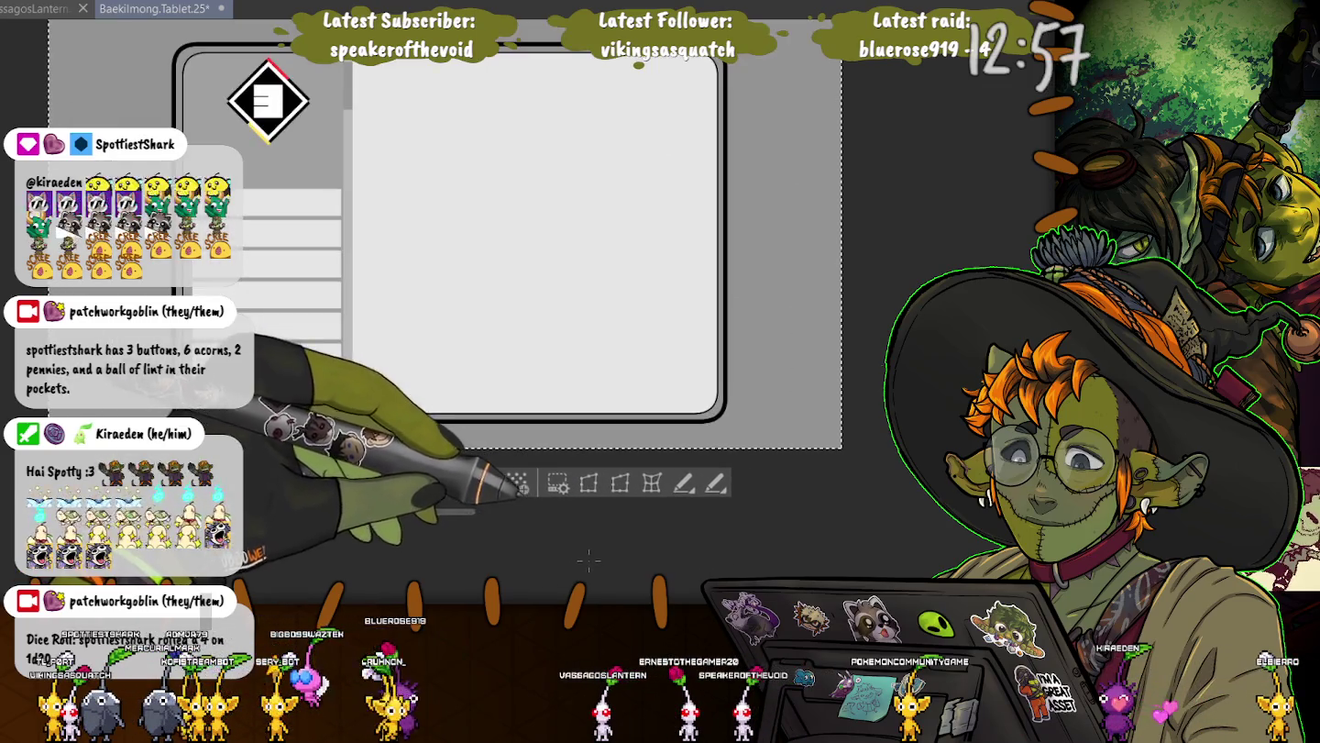
key(ctrl+plus)
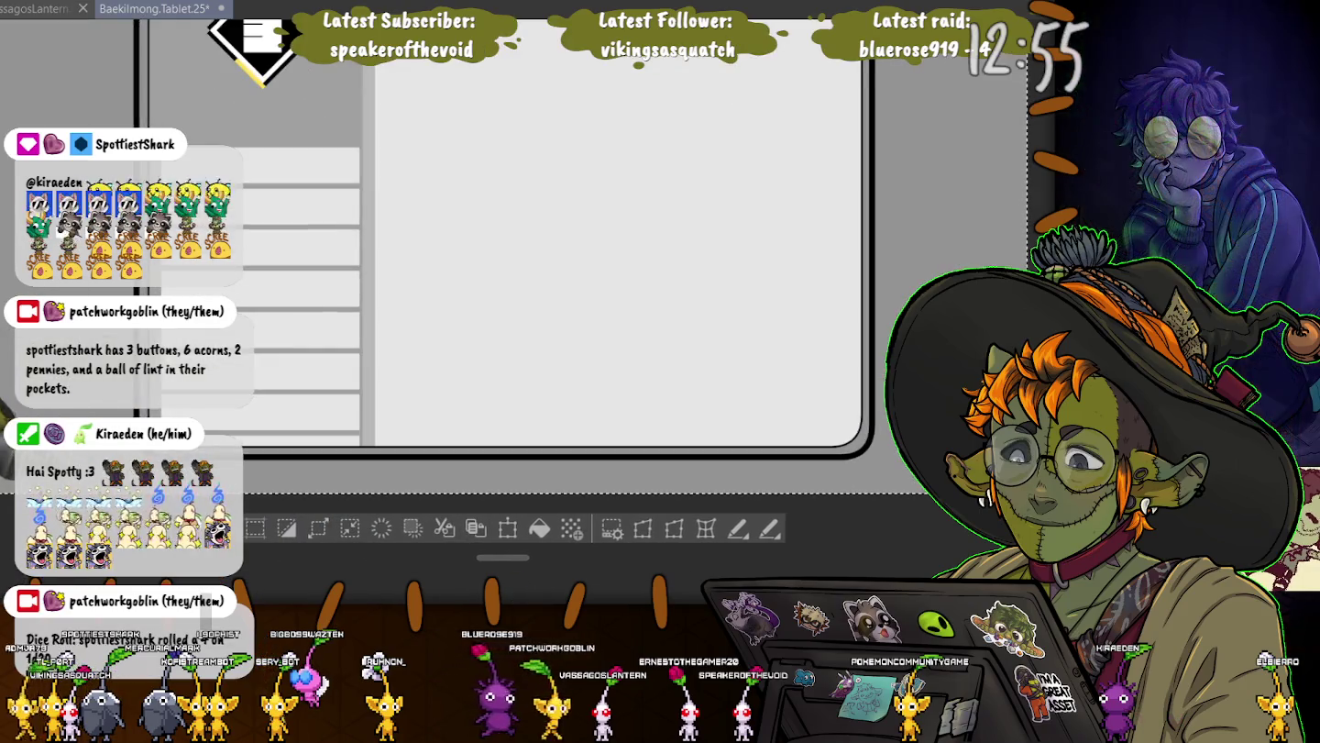
key(ctrl+plus)
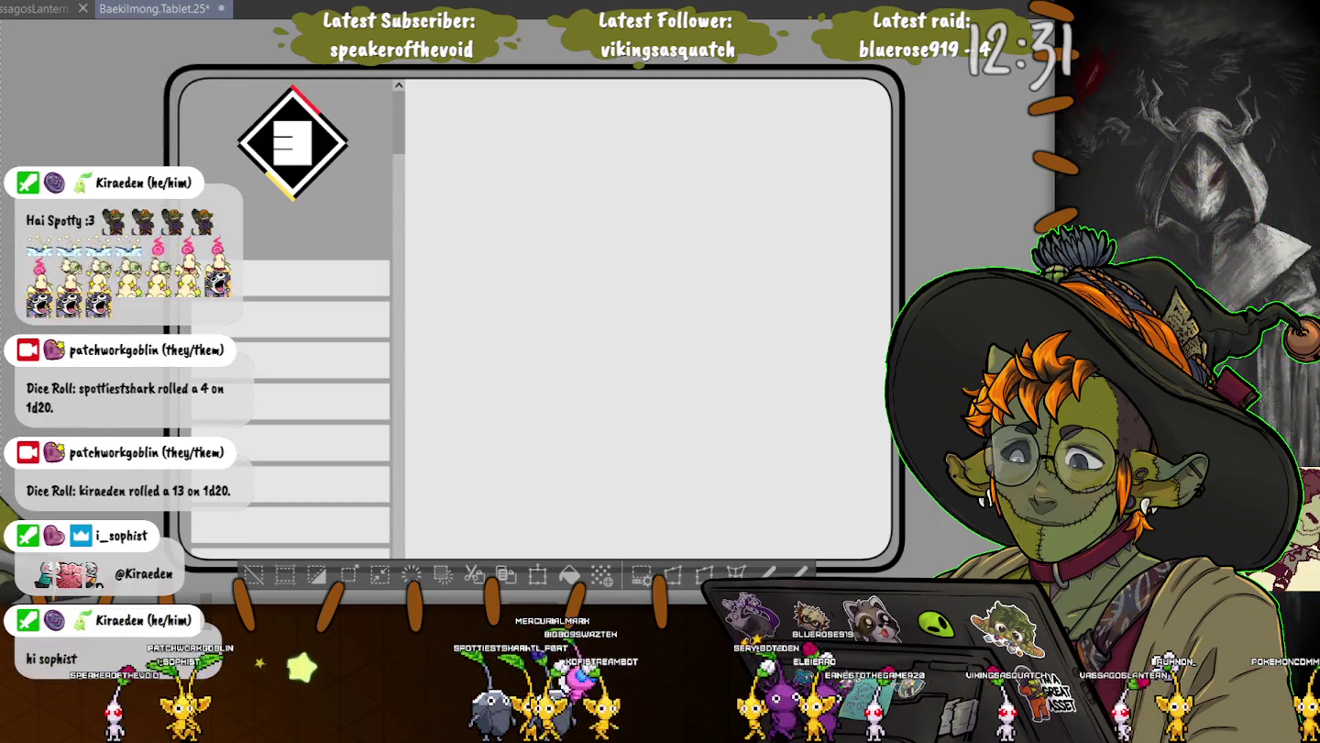
click(253, 573)
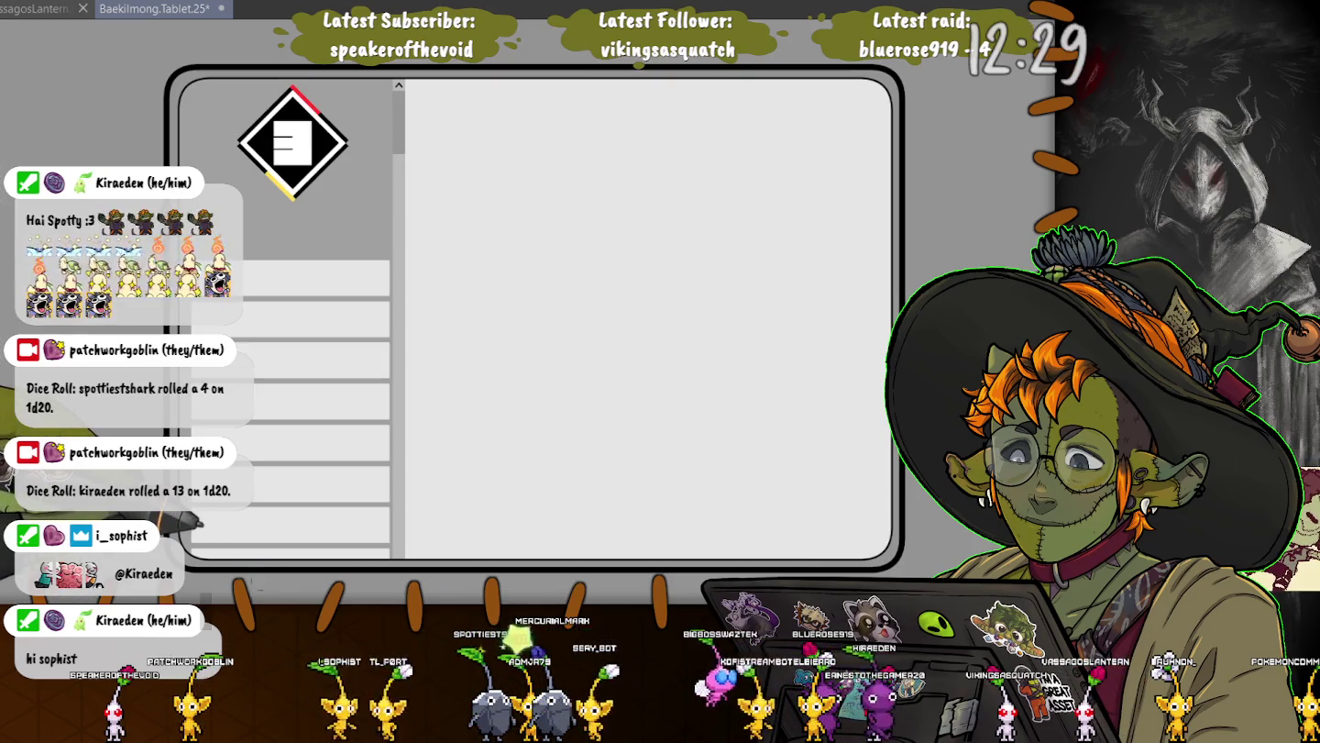
Reselect the whole canvas and begin transforming the full mockup drawing
key(ctrl+z)
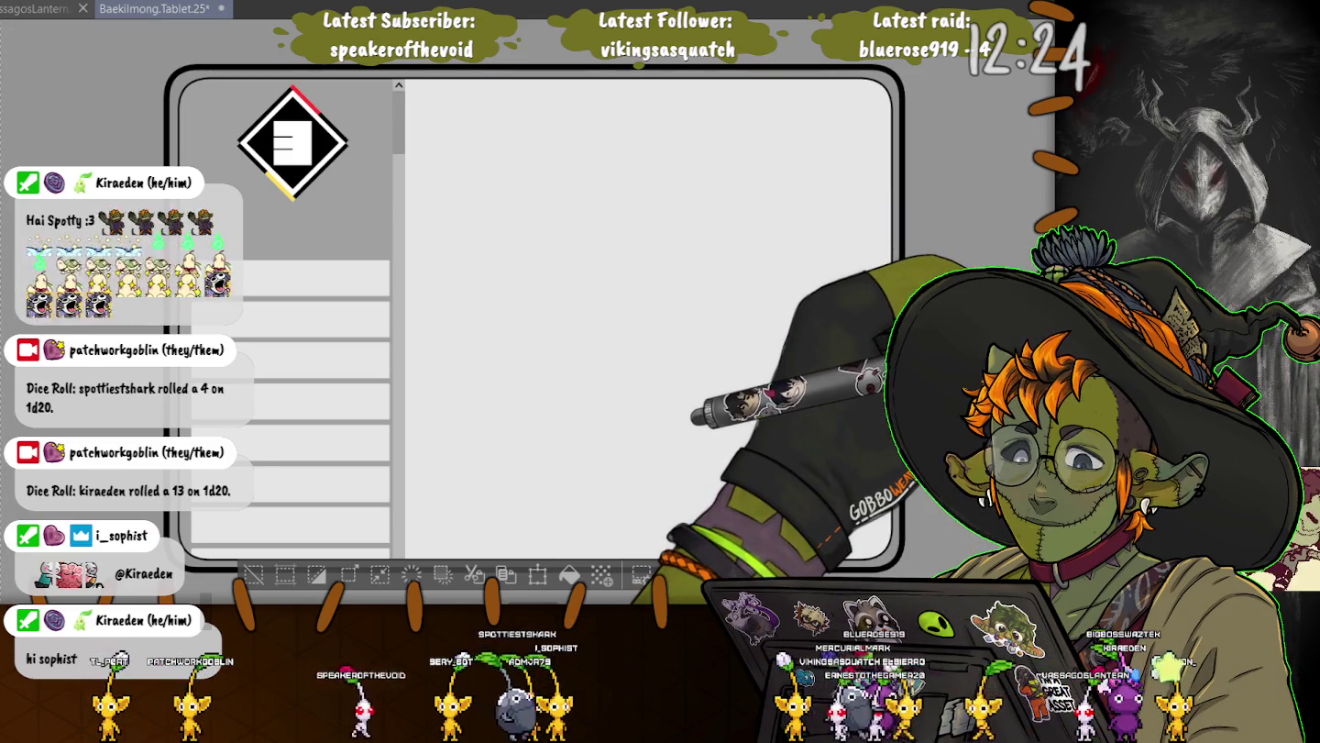
key(ctrl+d)
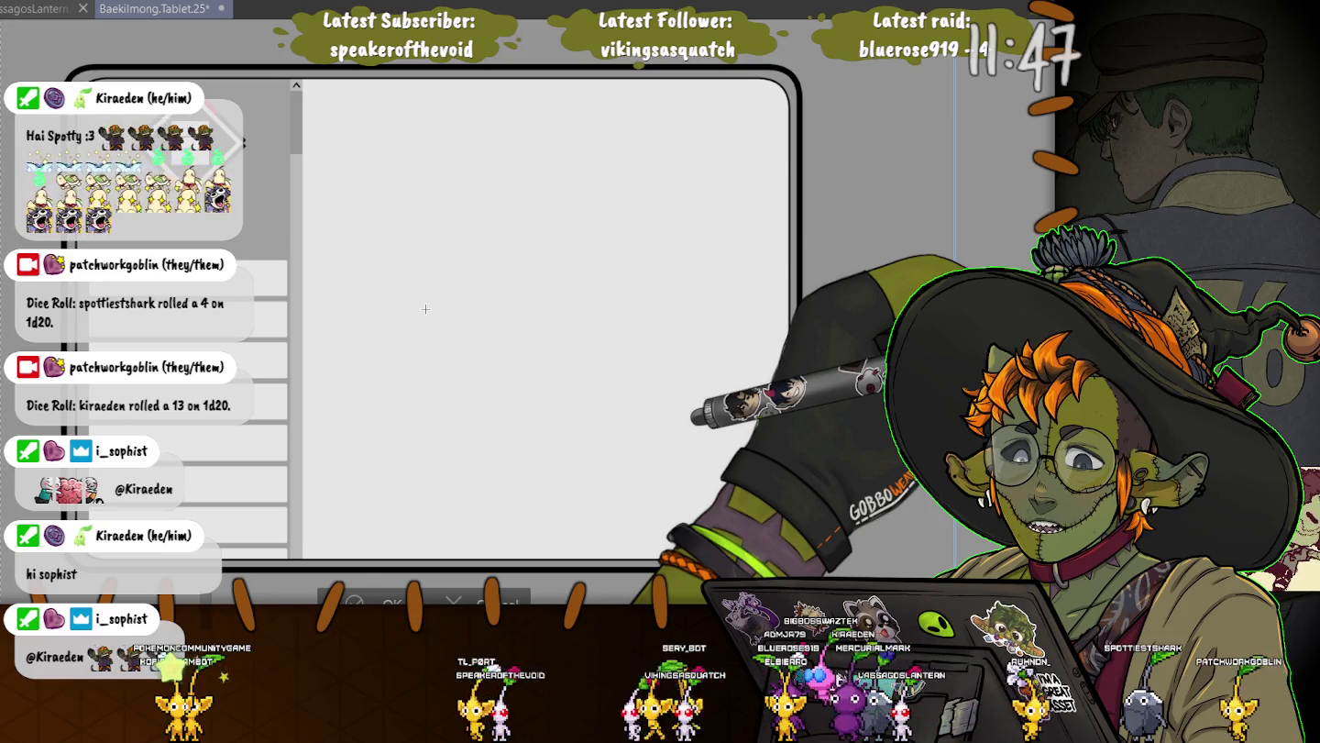
Nudge the whole mockup up slightly and apply the transform
scroll(424, 310, down, 5)
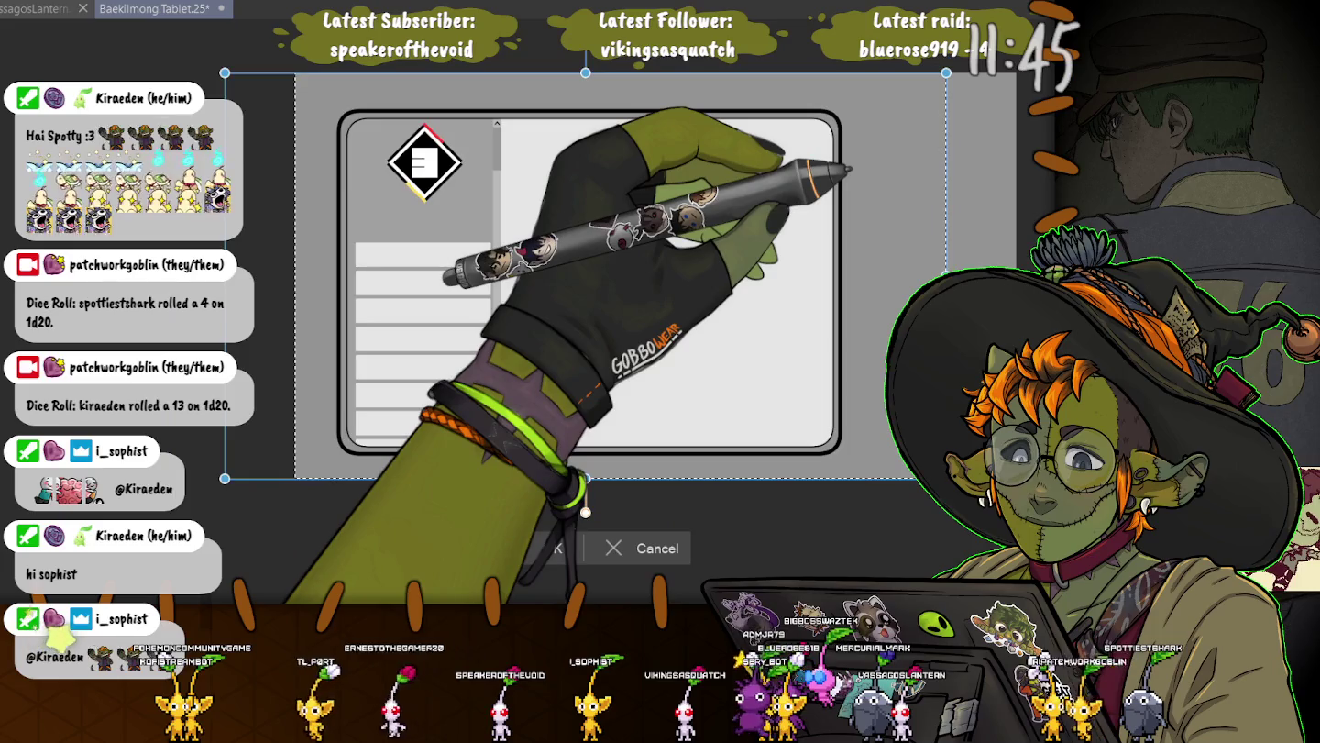
drag(586, 275, 587, 269)
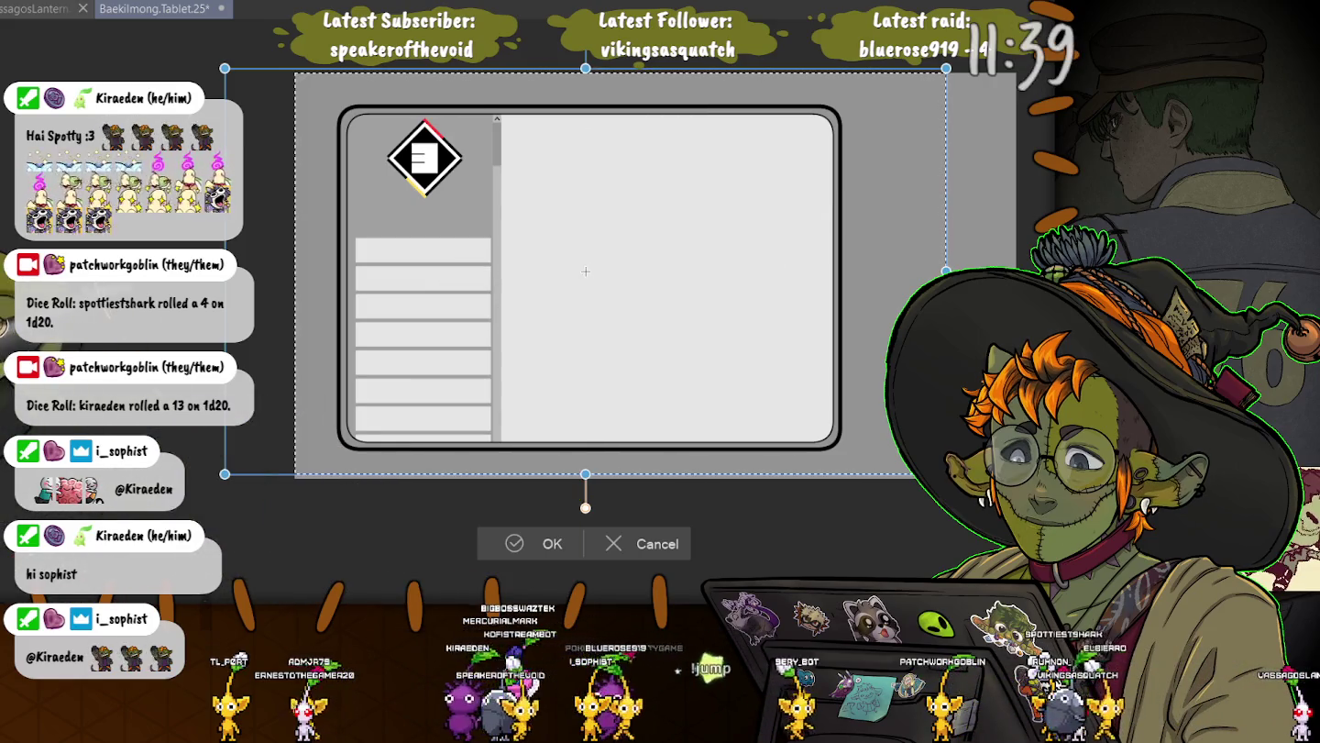
key(Return)
Shift the tablet-frame artwork left, then ease it back slightly right
scroll(586, 275, up, 2)
scroll(586, 276, up, 2)
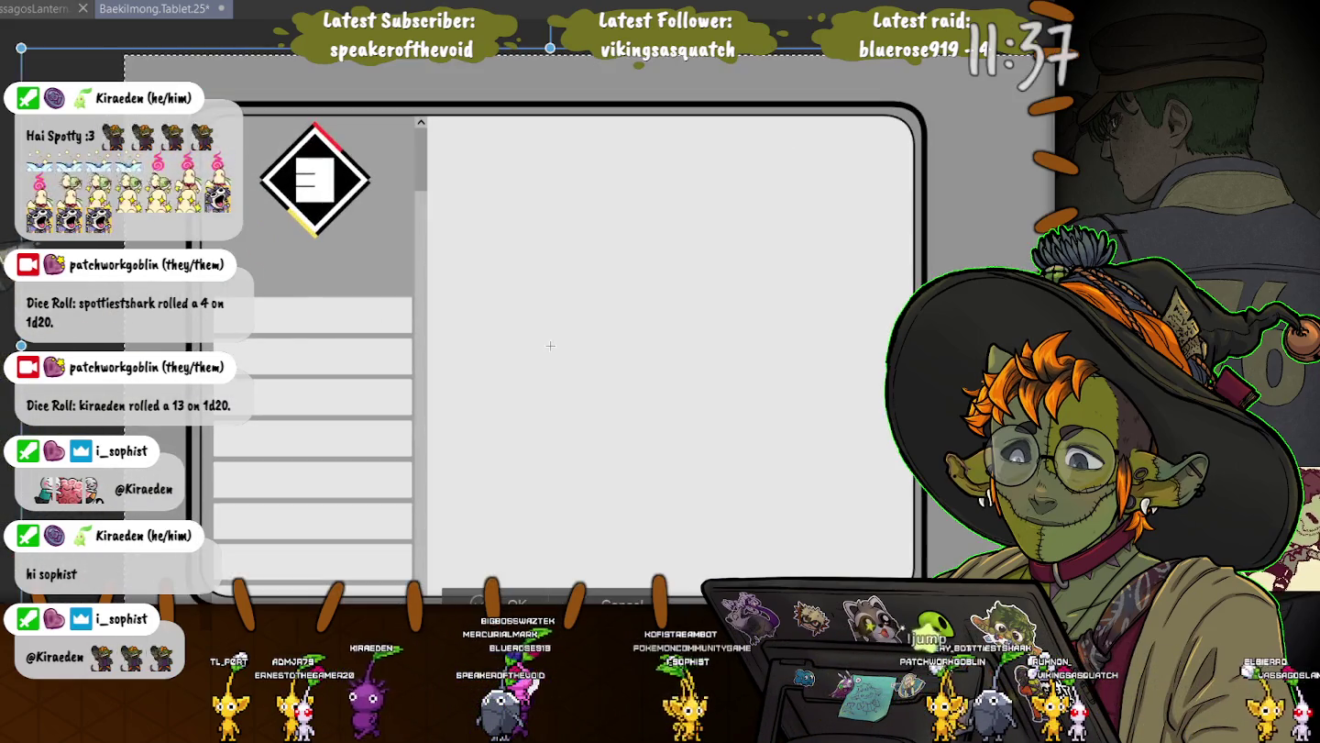
drag(550, 347, 458, 334)
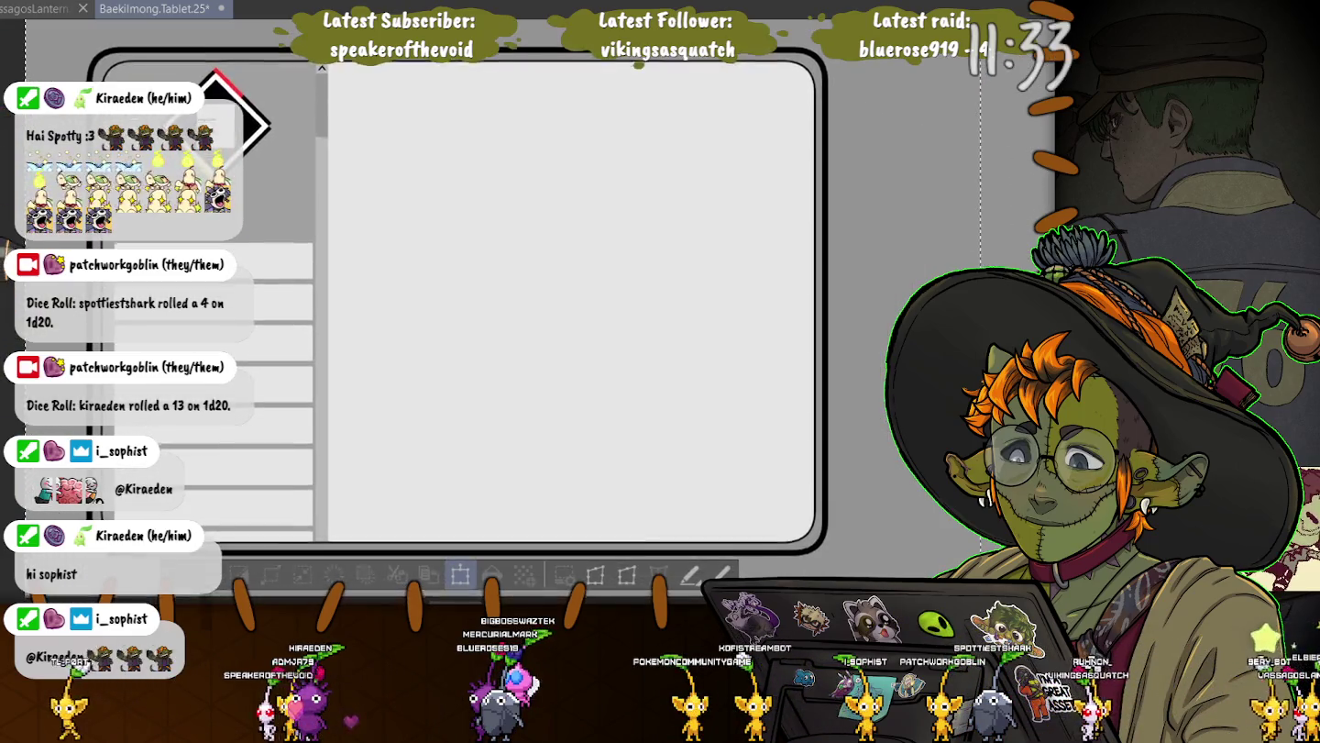
drag(458, 336, 450, 306)
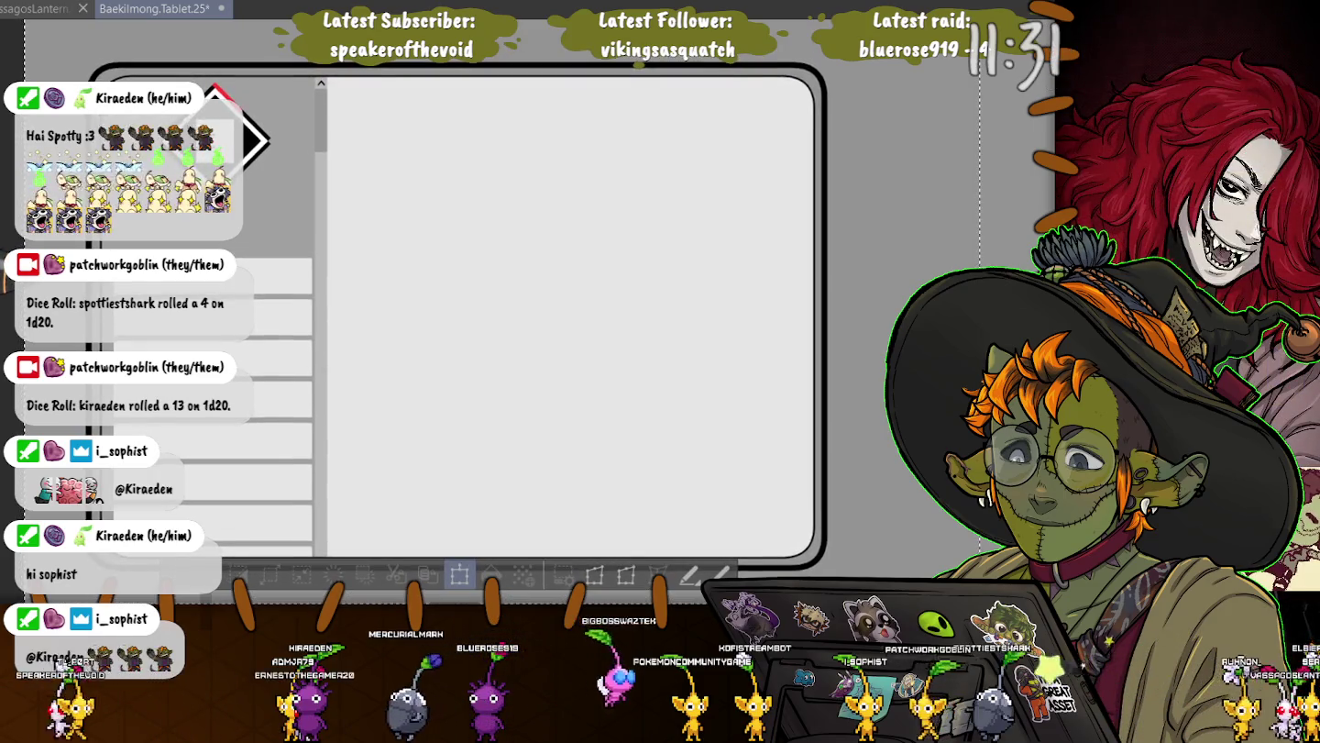
click(451, 307)
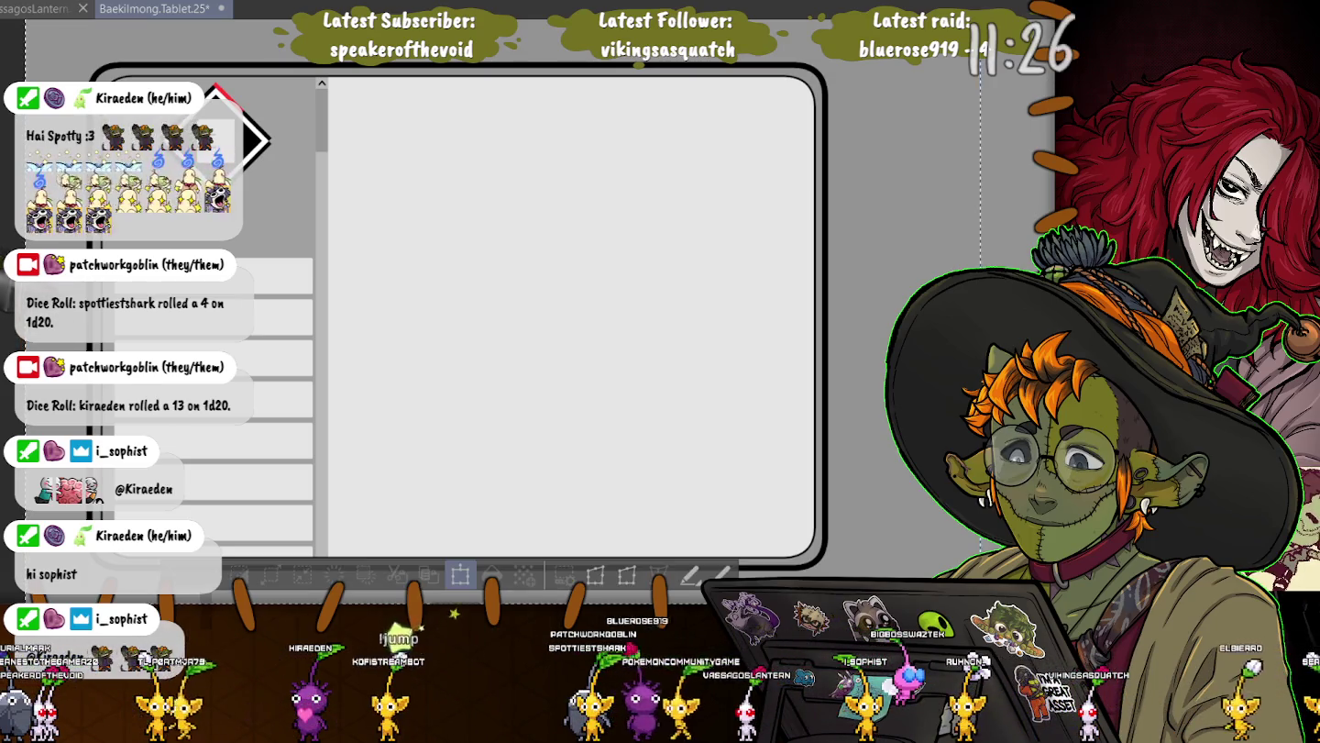
key(Return)
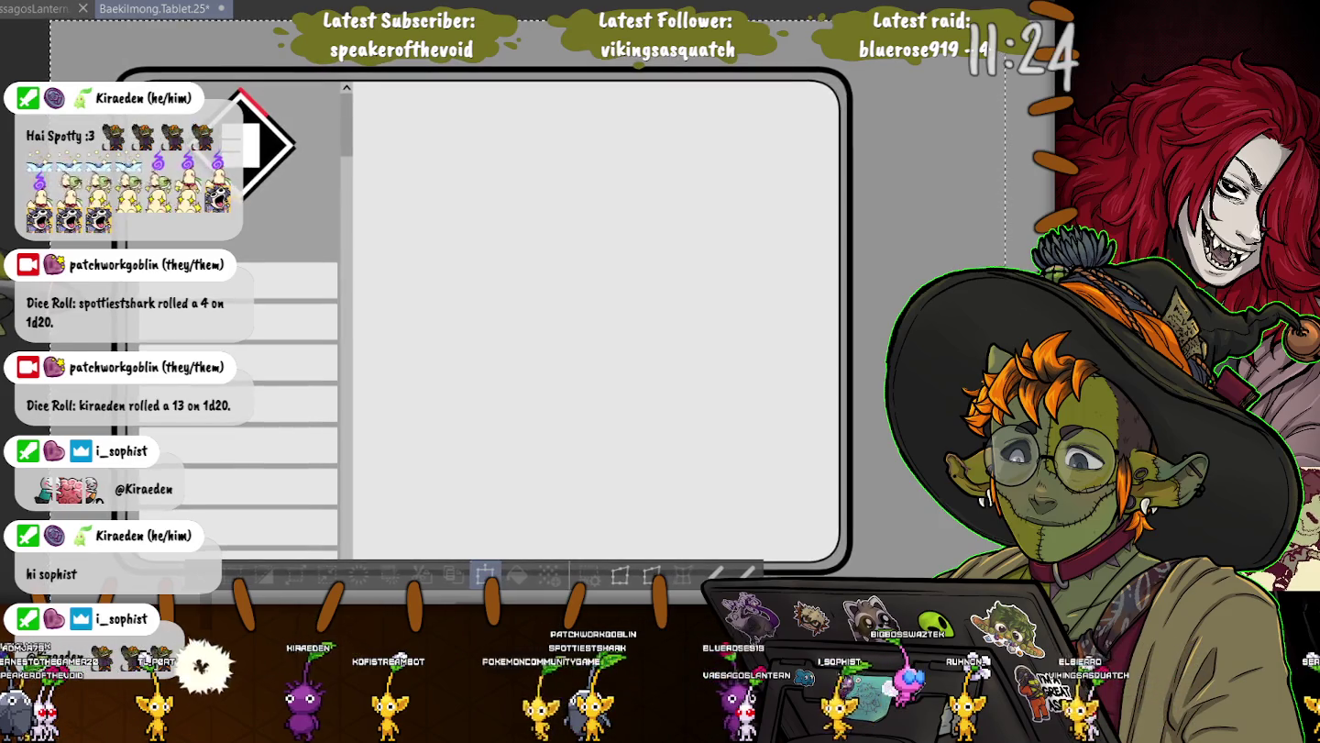
drag(473, 314, 399, 315)
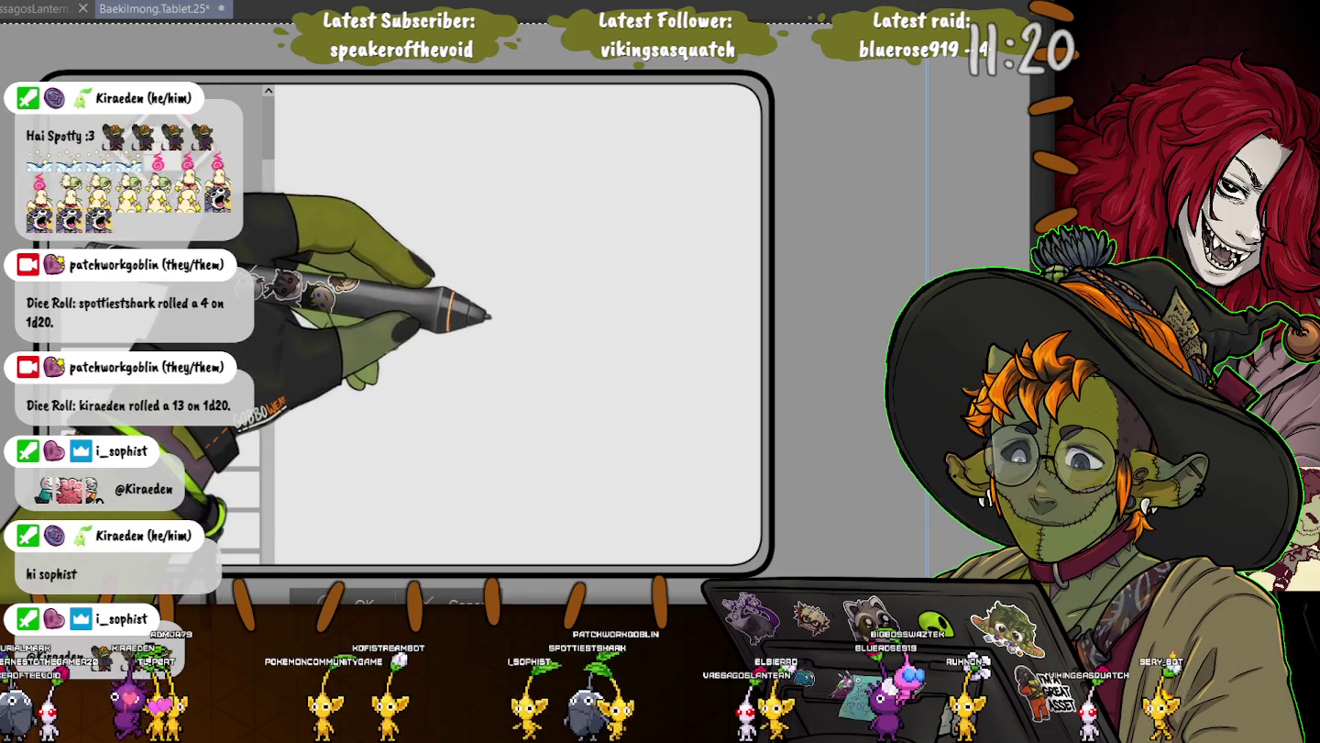
drag(413, 321, 451, 334)
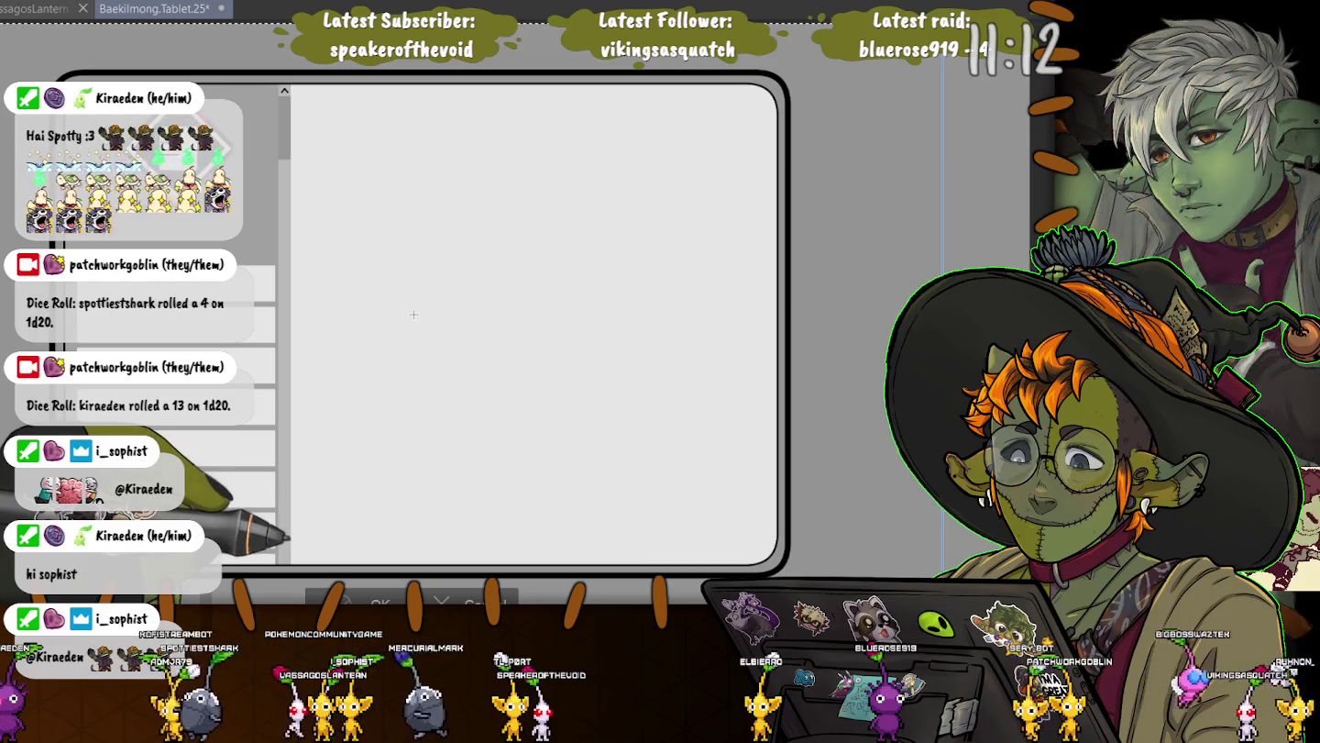
key(Return)
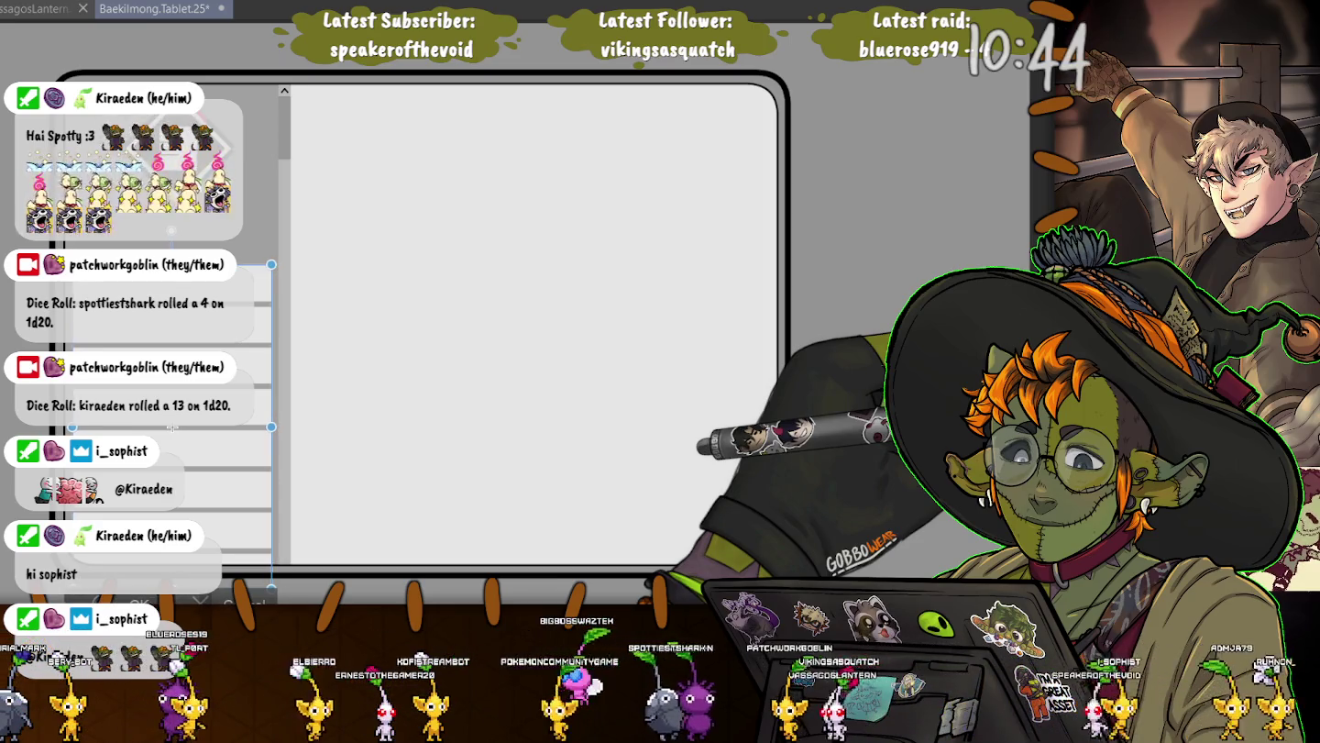
key(ctrl+plus)
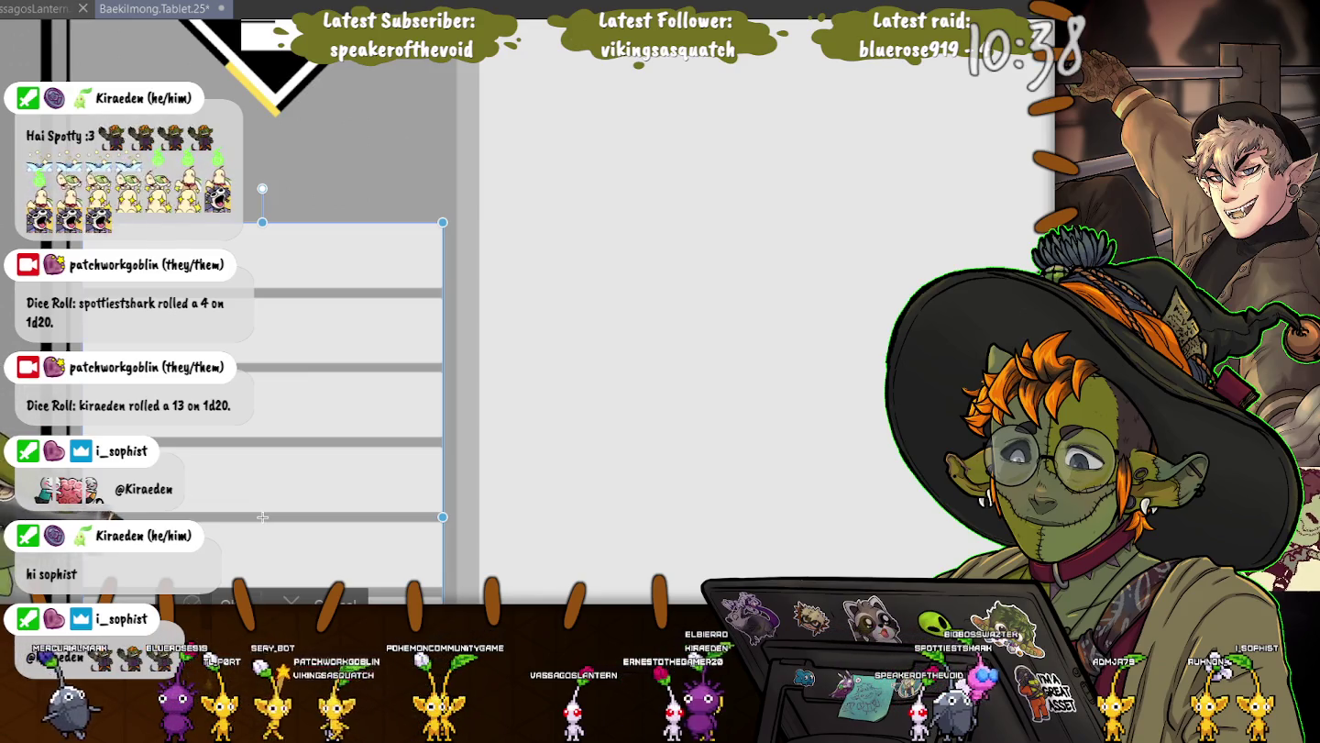
key(Return)
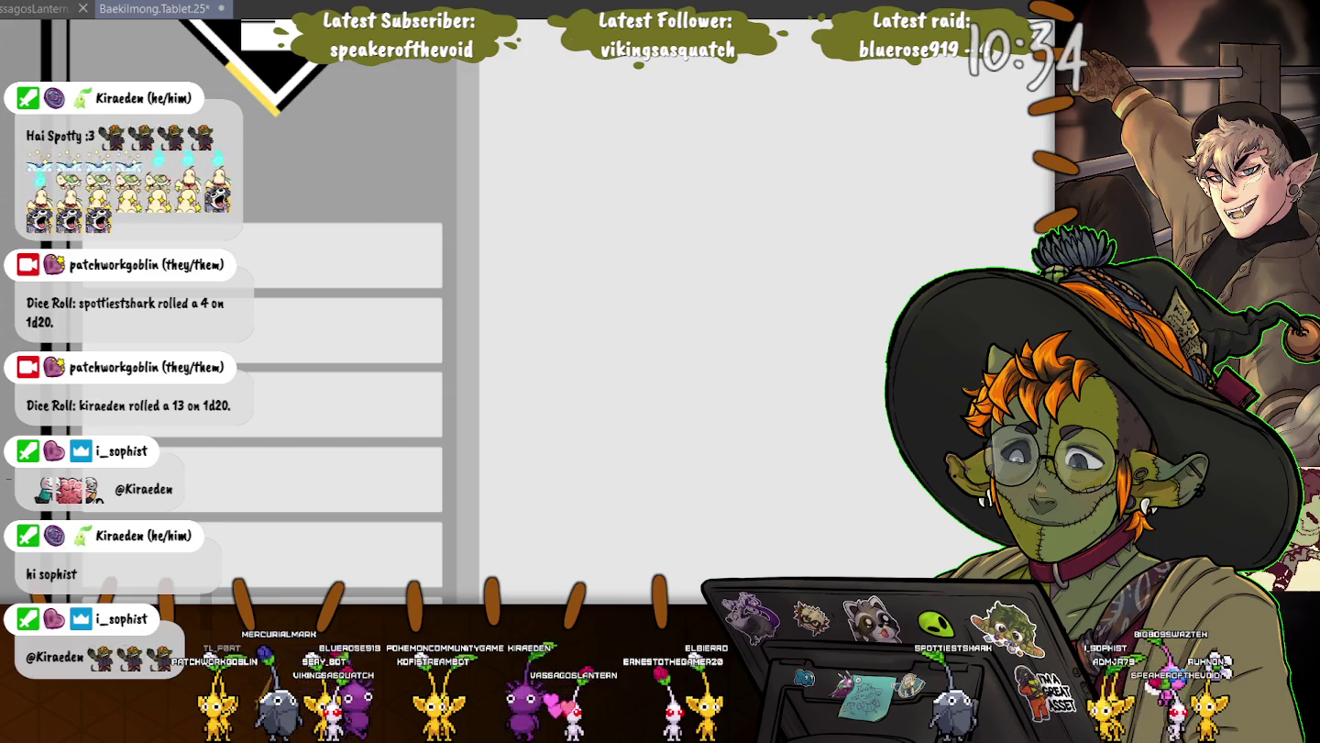
key(ctrl+t)
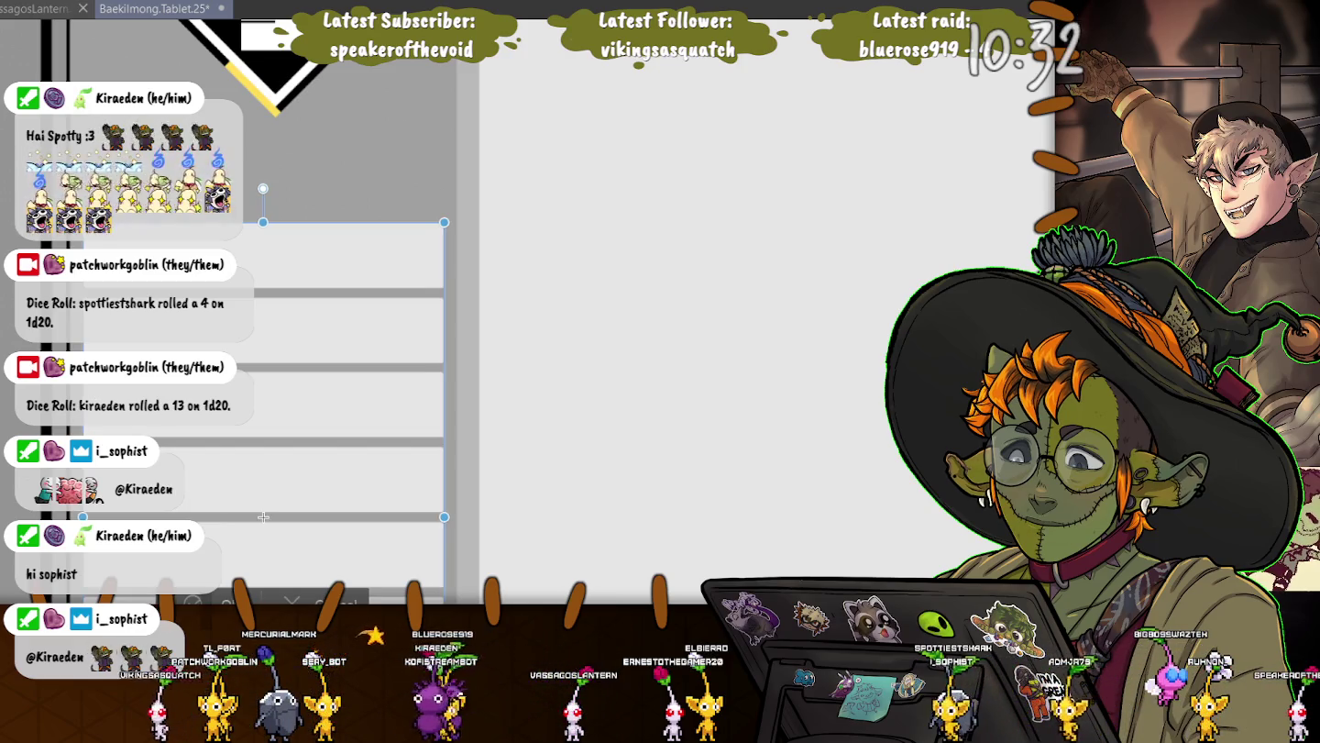
key(ctrl+z)
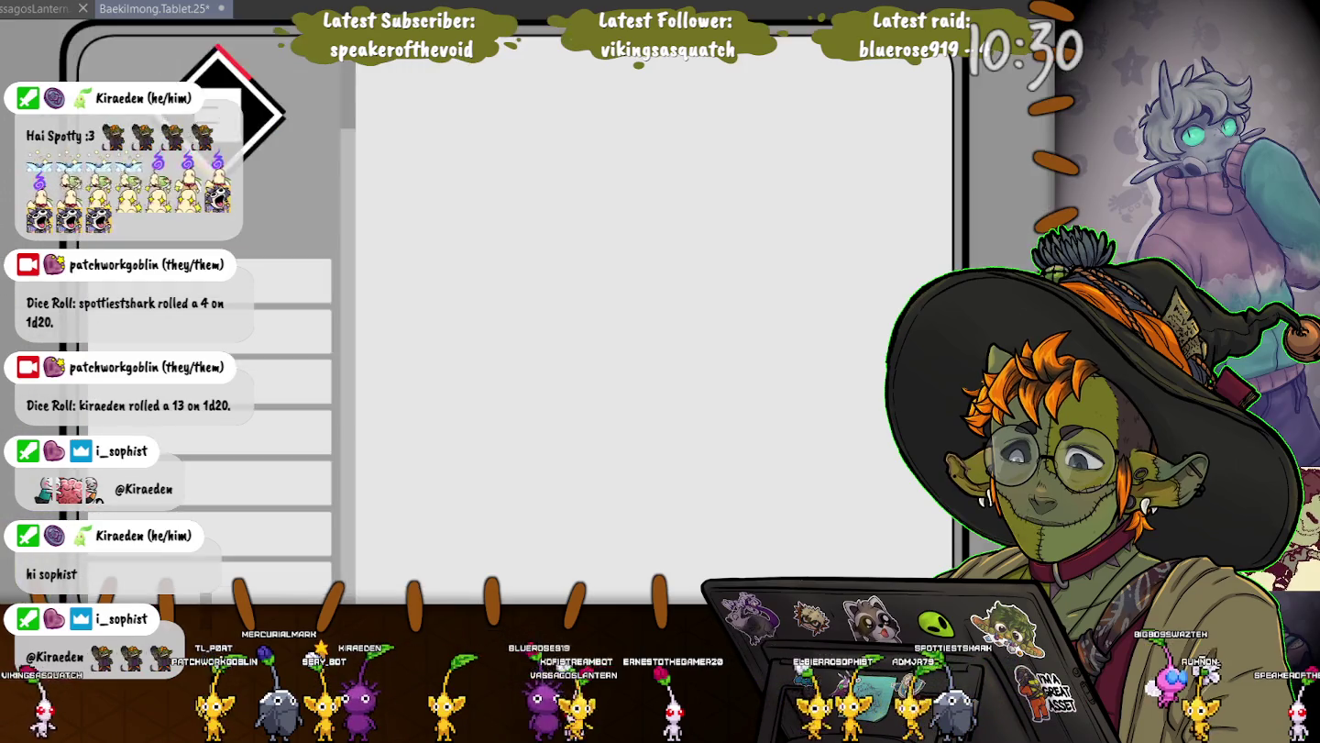
key(ctrl+minus)
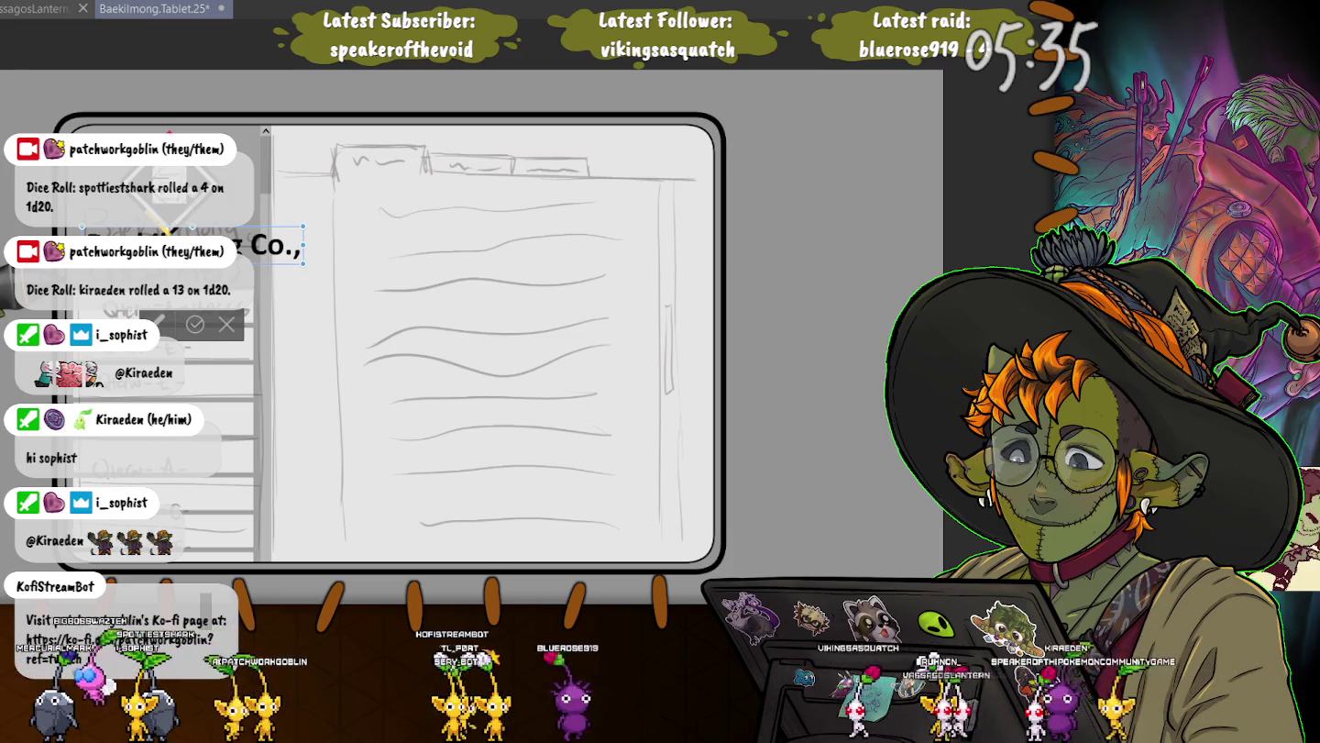
Fix the company name's mistyped ending and insert a space between 'Co.,' and 'Ltd.'
text(:TD)
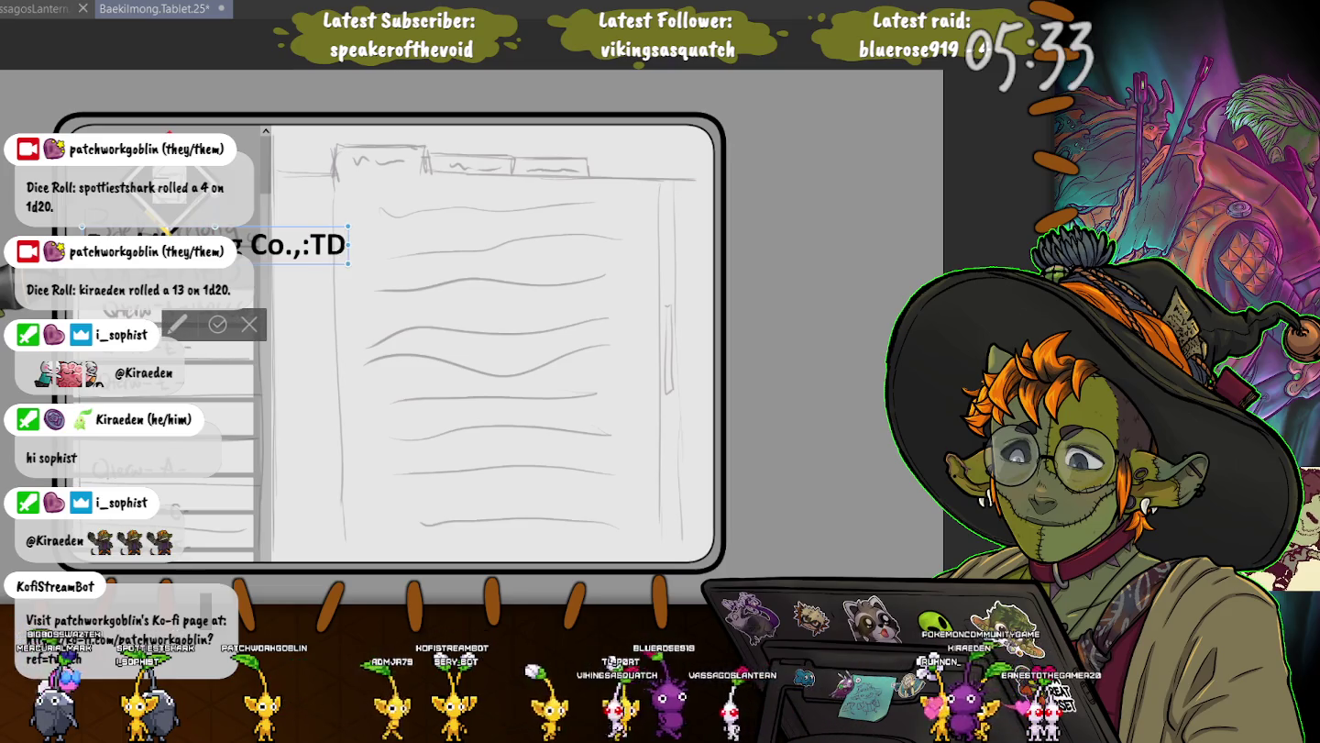
key(BackSpace)
key(BackSpace)
key(BackSpace)
text(Ltd.)
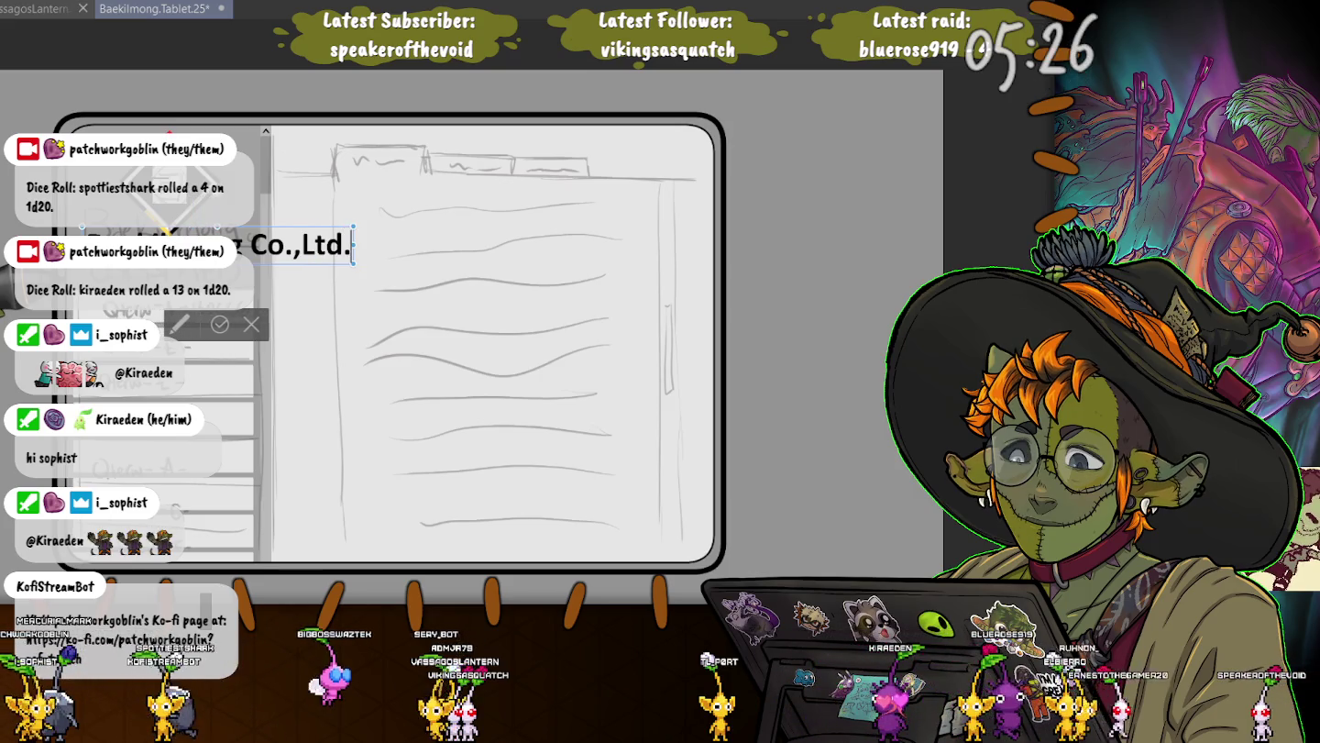
text(.)
click(305, 244)
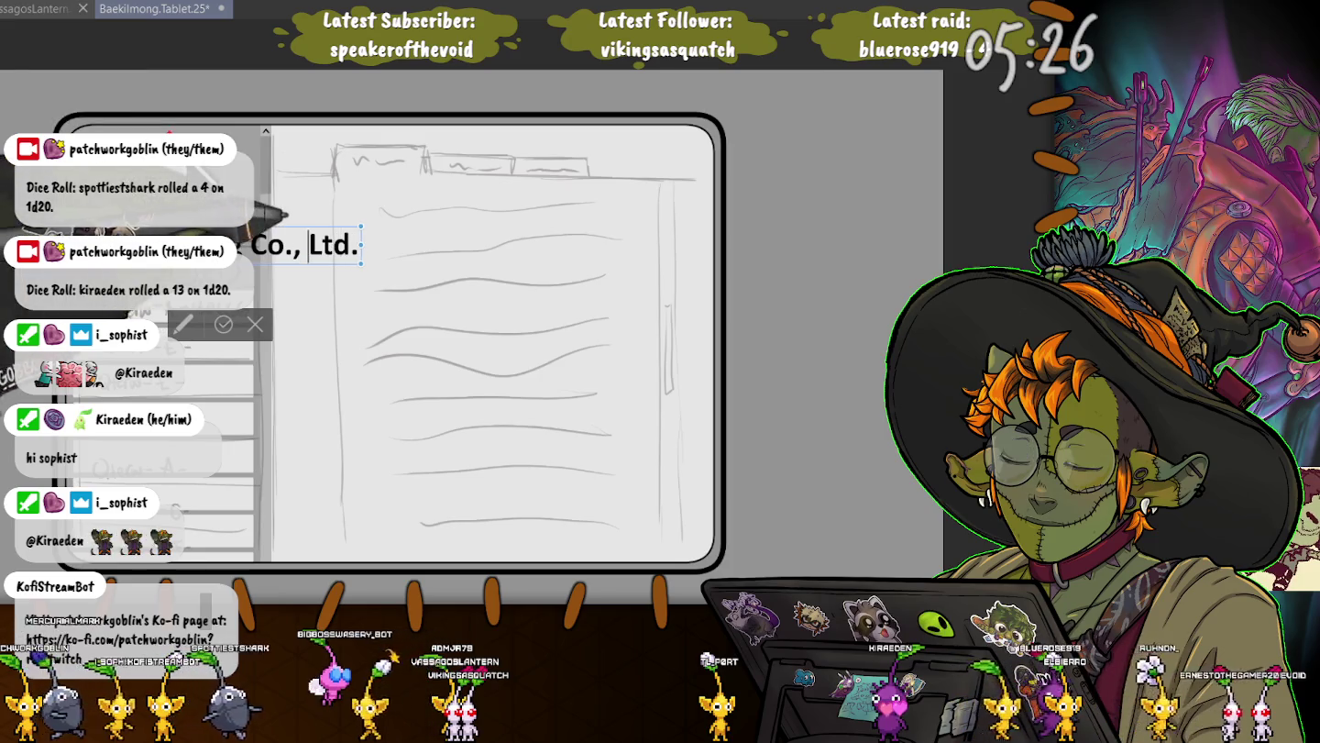
click(267, 244)
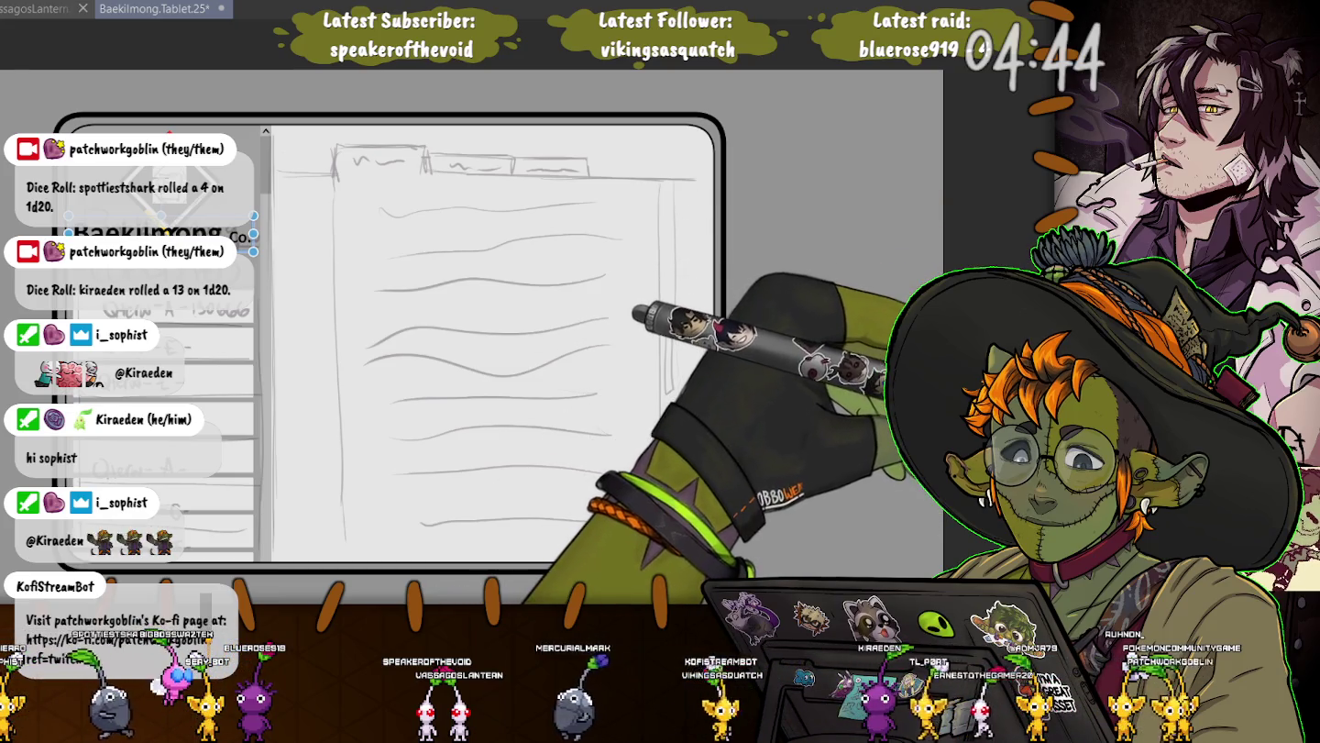
Start a free transform on the company name text beside the diamond logo
key(ctrl+t)
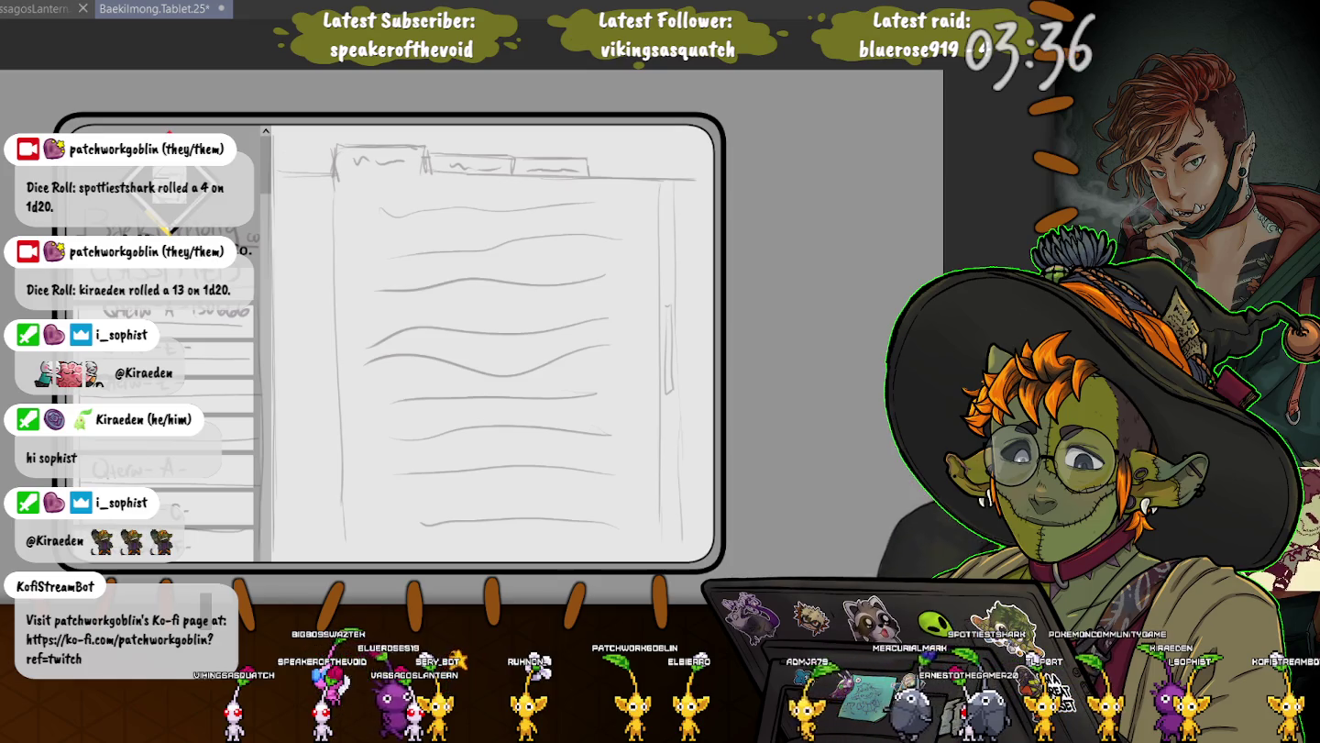
Save the Baekilmong.Tablet mockup with the resized company name
key(ctrl+s)
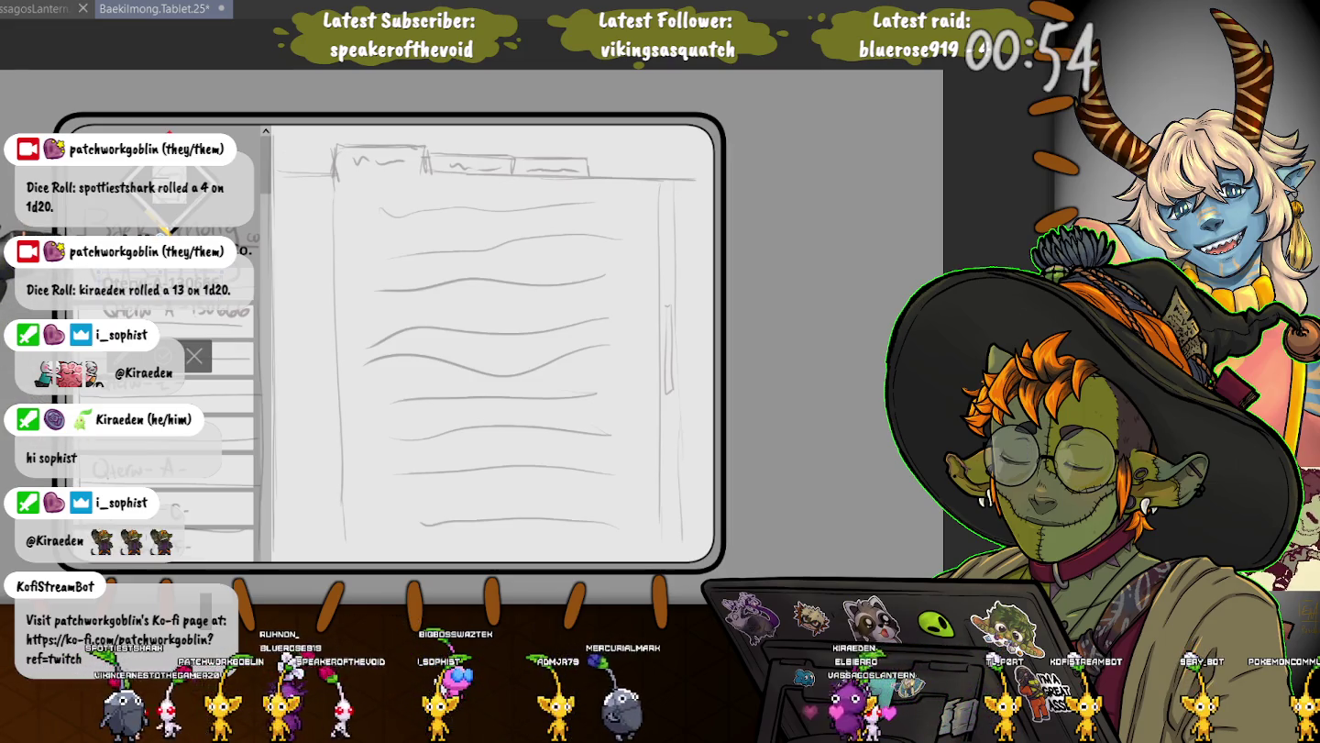
Discard a stray text box started near the sidebar rows
click(263, 284)
key(Return)
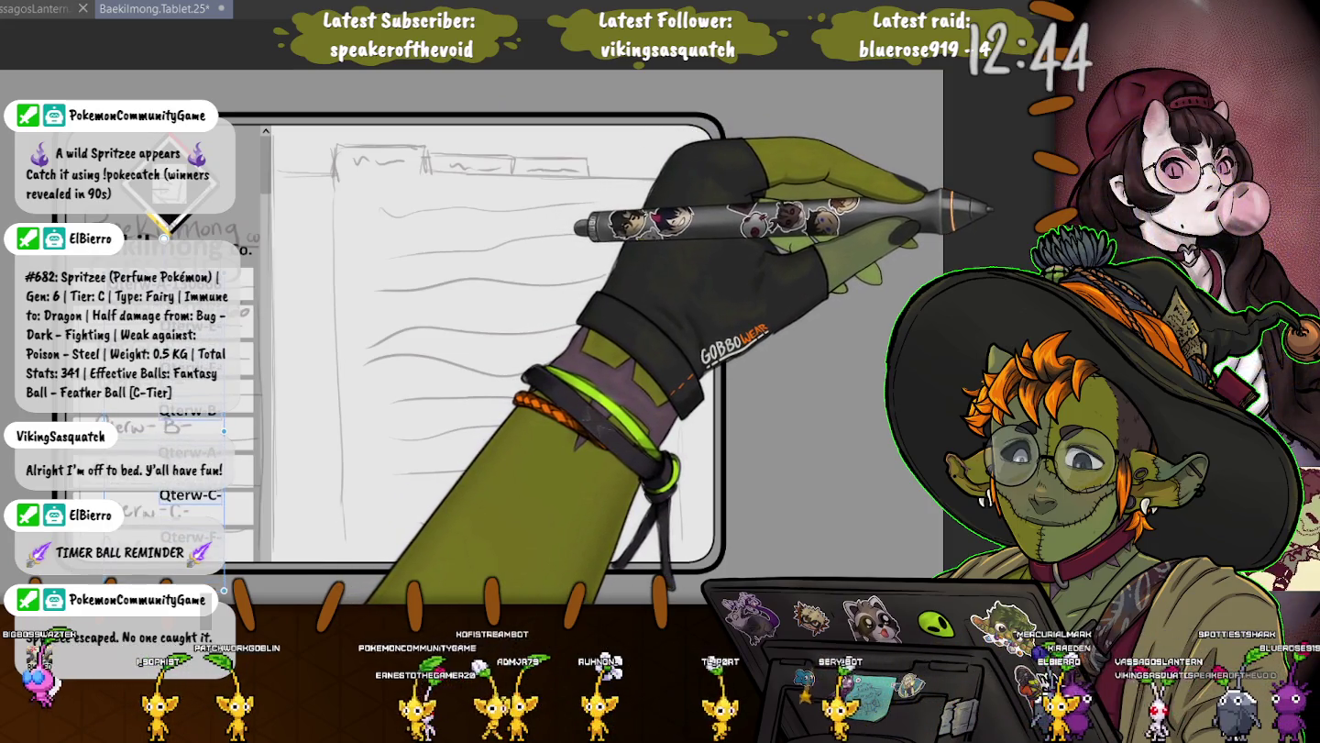
scroll(191, 499, down, 1)
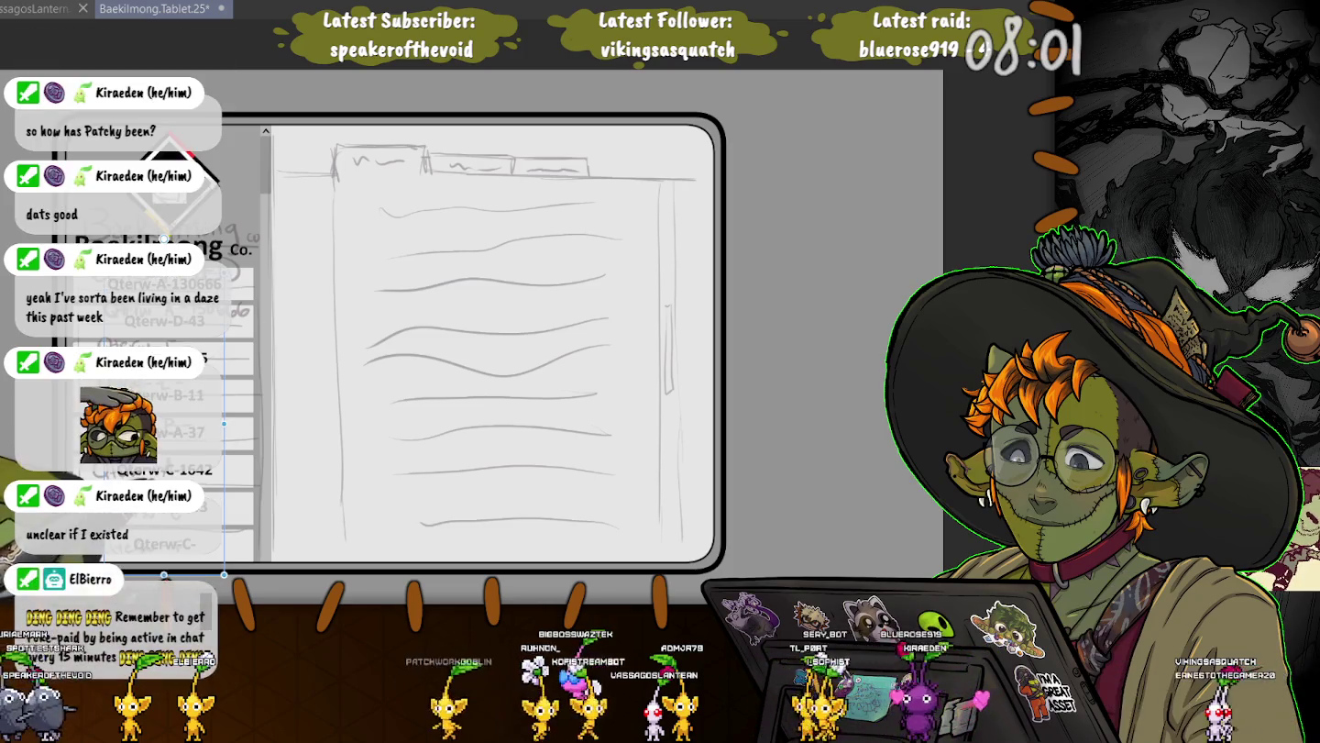
Type the final 8 to complete Qterw-C-8282, then select the Baekilmong Co. logo text
text(8282)
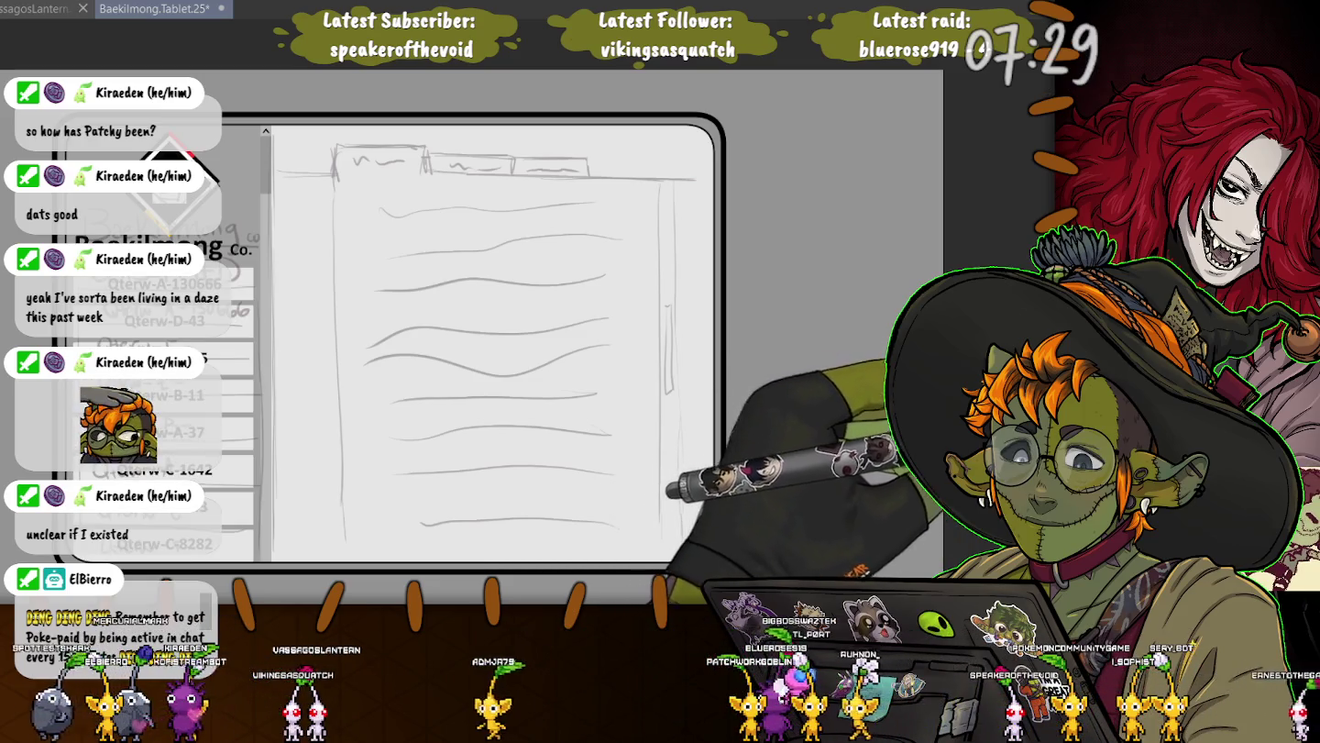
click(220, 245)
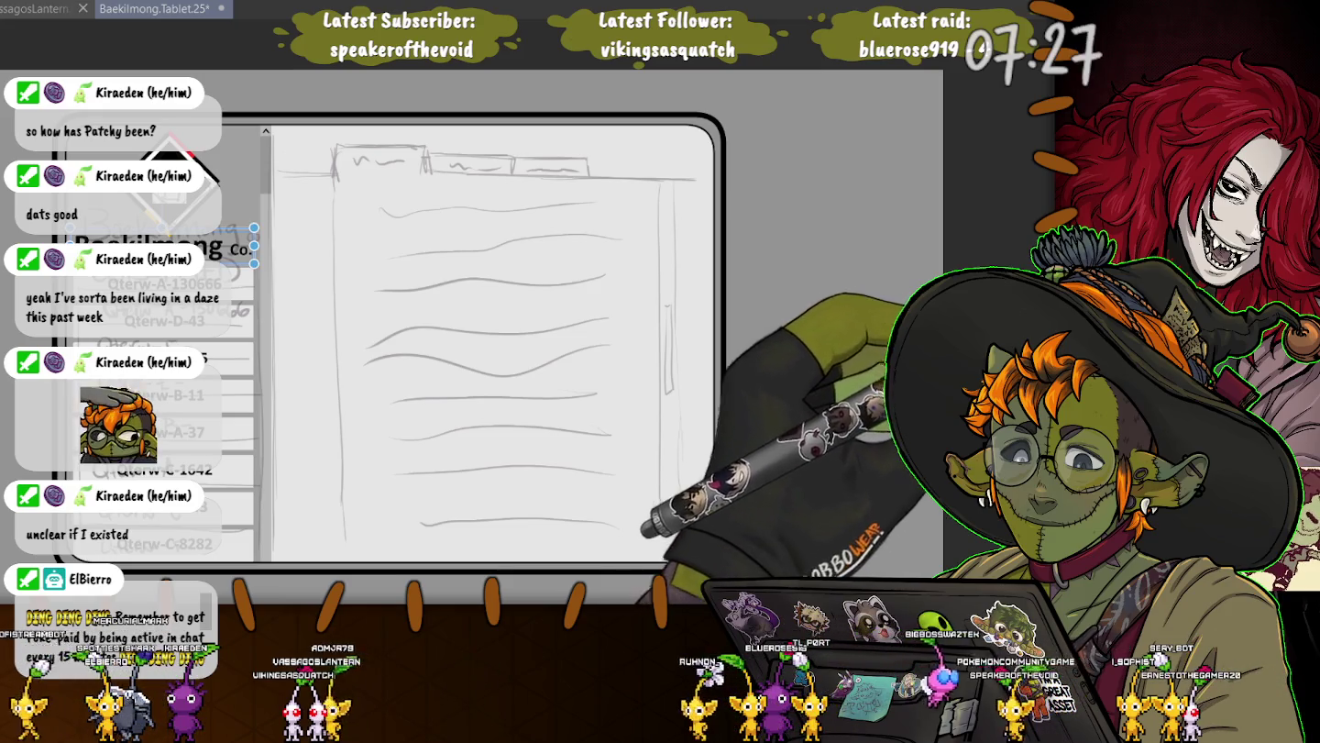
key(Escape)
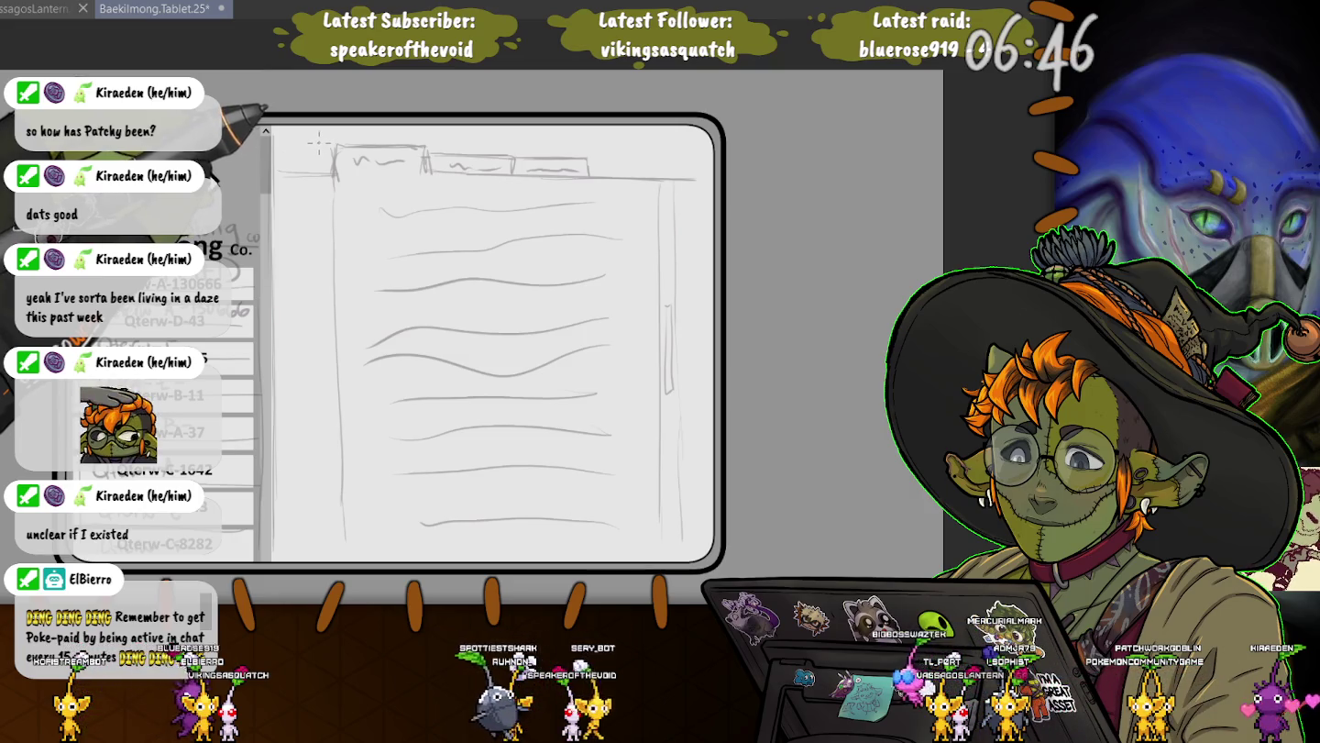
Select the sketched content panel, move it slightly lower beneath the tabs, and commit
mouse_move(318, 142)
mouse_down()
mouse_move(681, 560)
mouse_move(670, 561)
mouse_up()
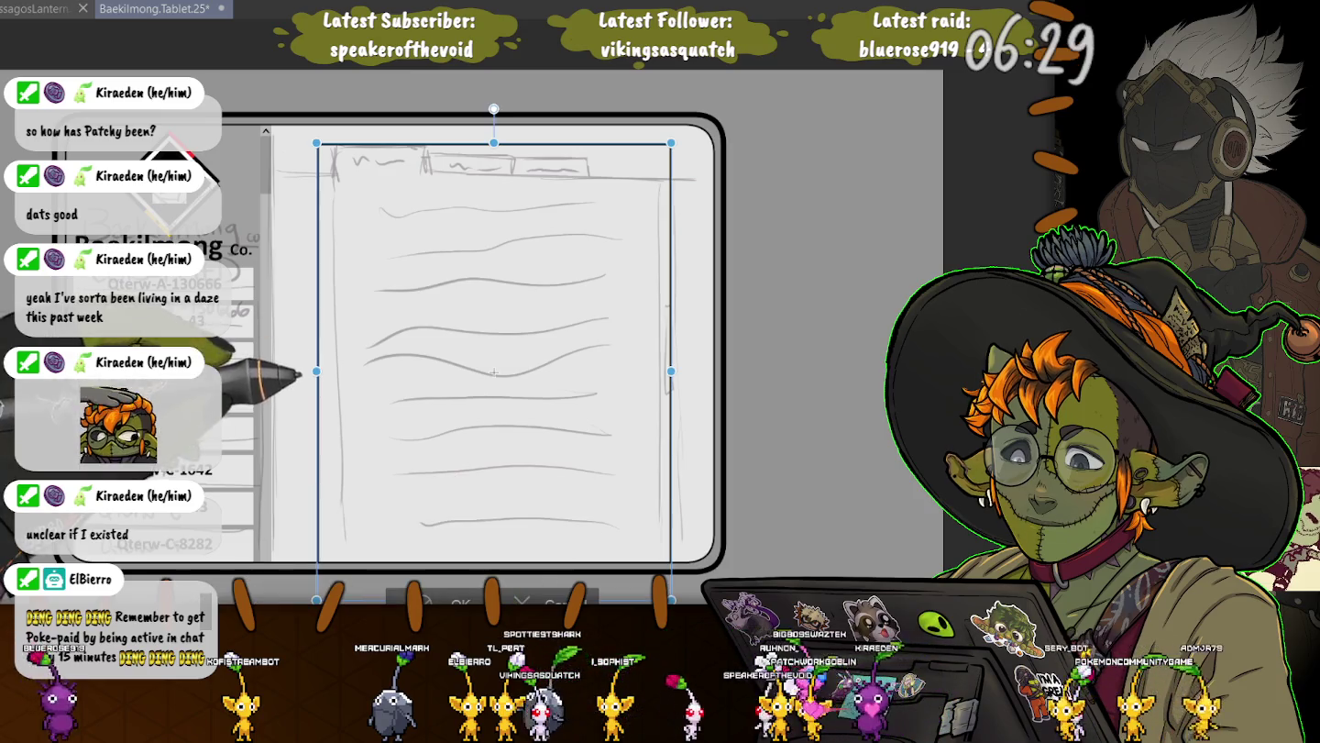
drag(493, 371, 492, 373)
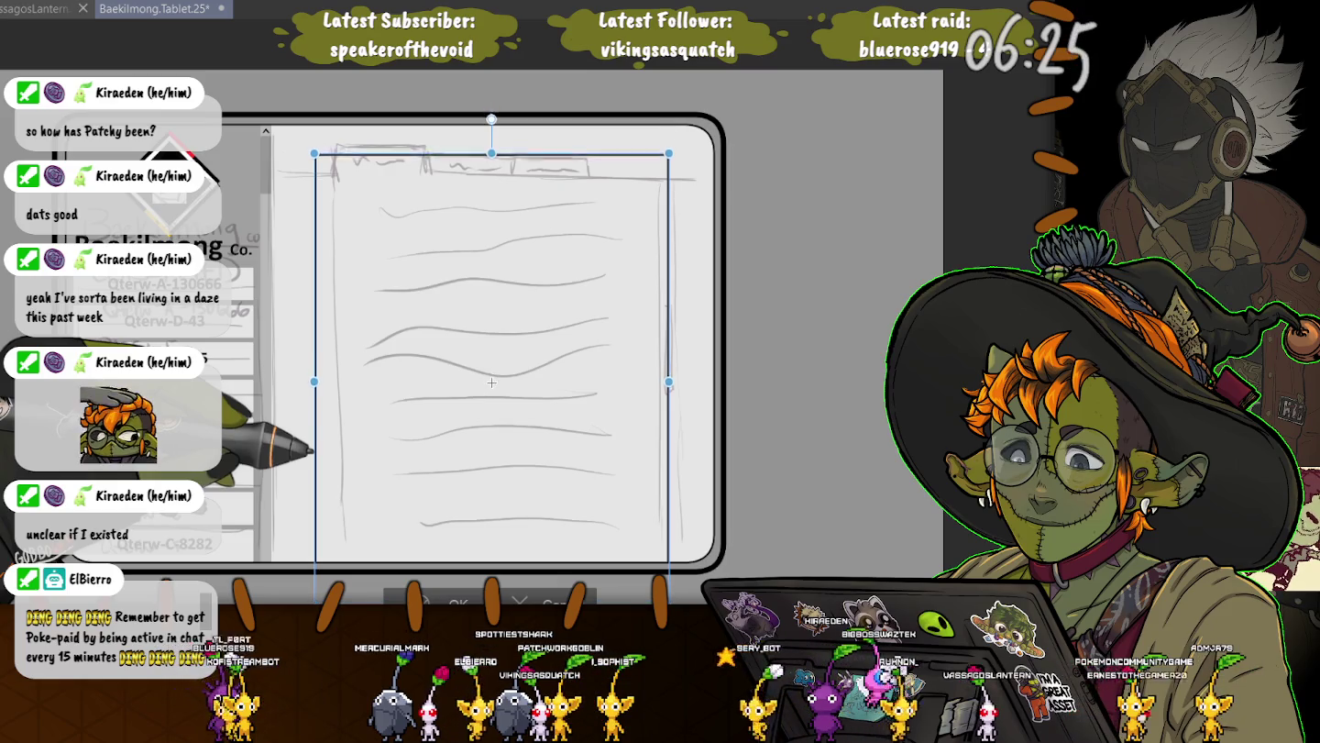
drag(492, 390, 491, 401)
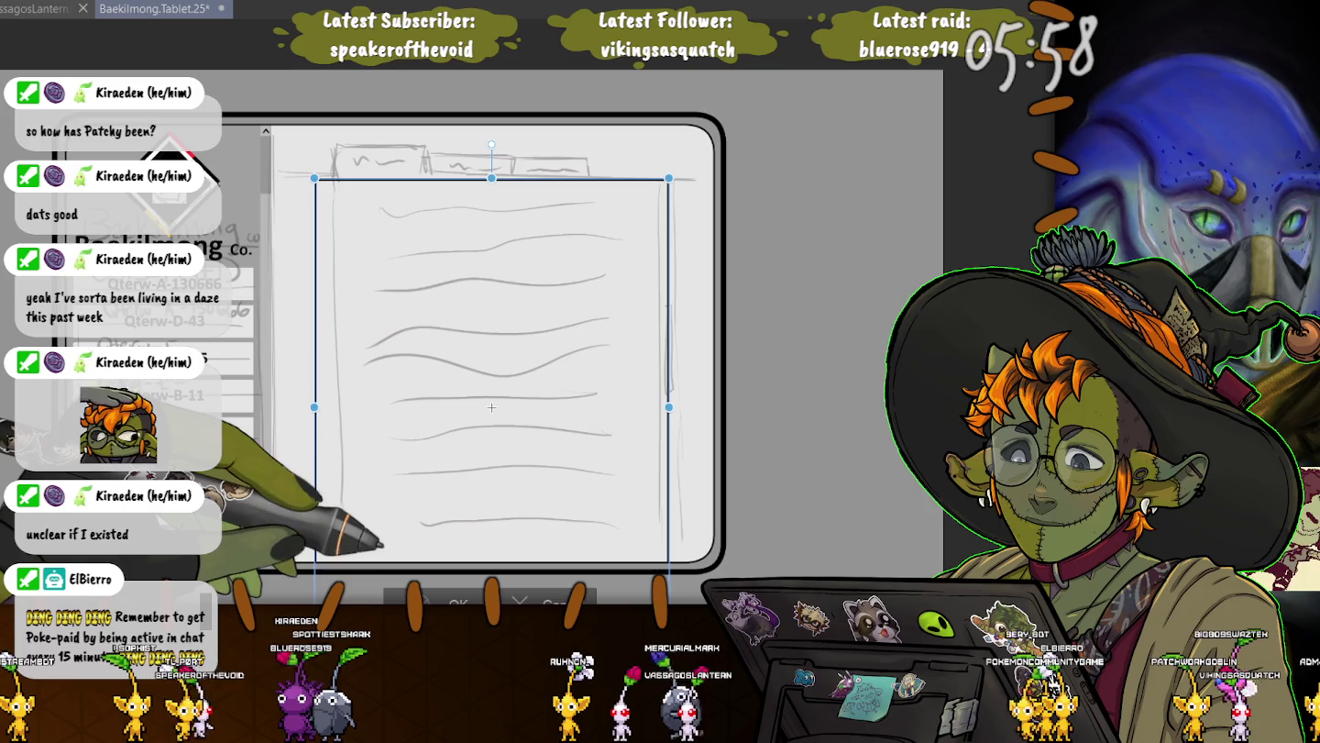
key(Return)
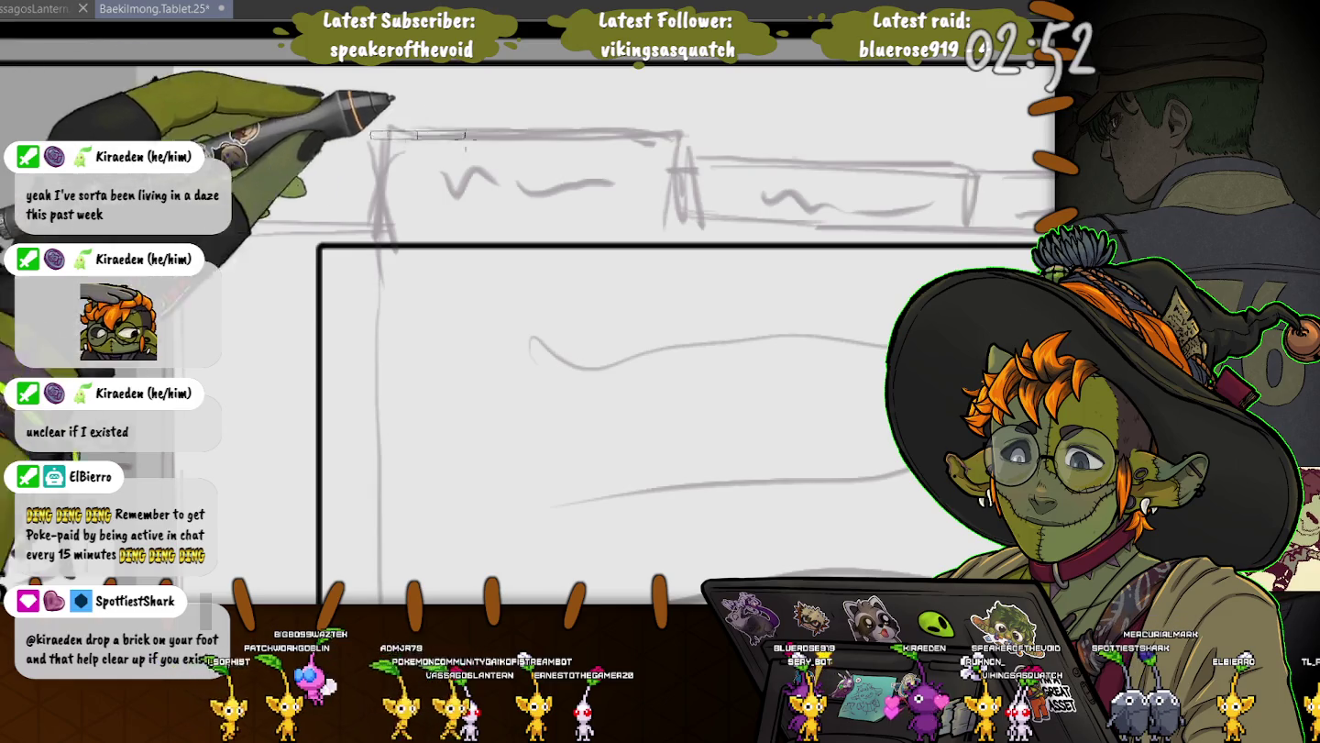
Try red fills over the first tab, undoing until marking a narrower rounded tab area
drag(371, 129, 697, 259)
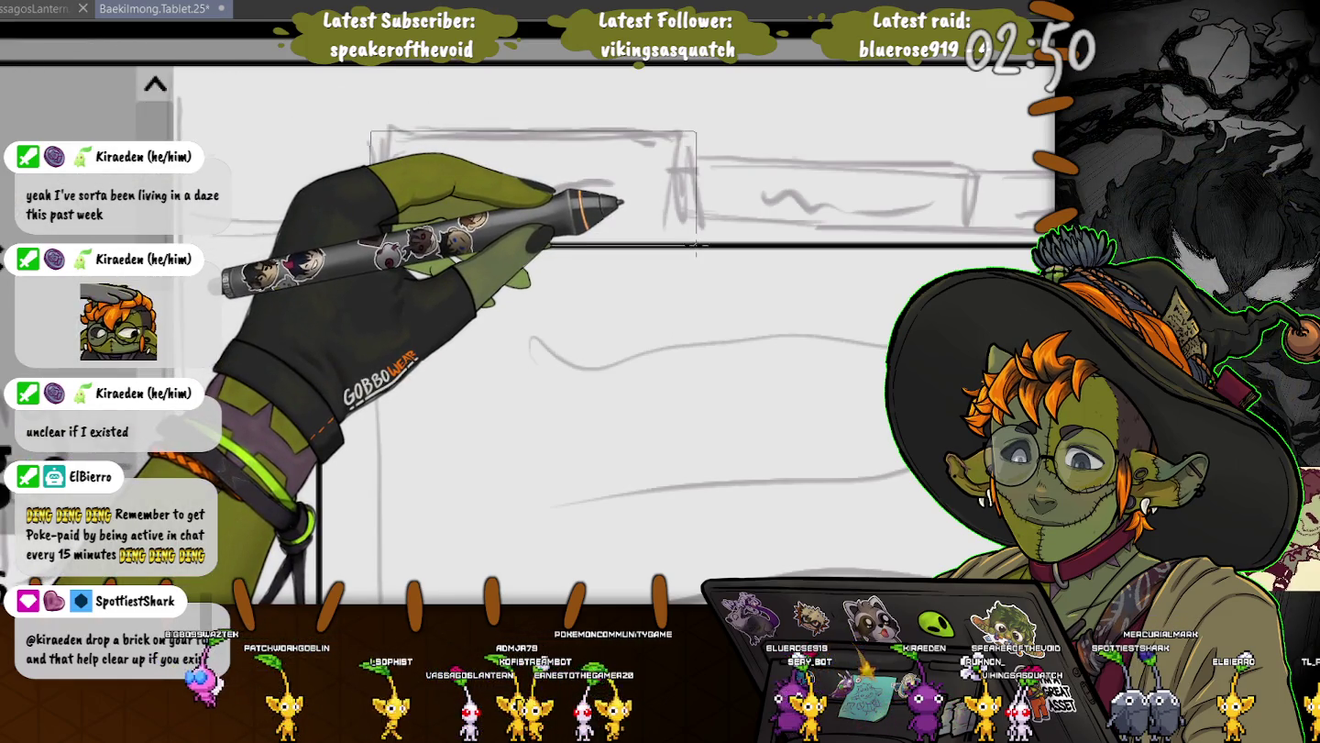
key(alt+Delete)
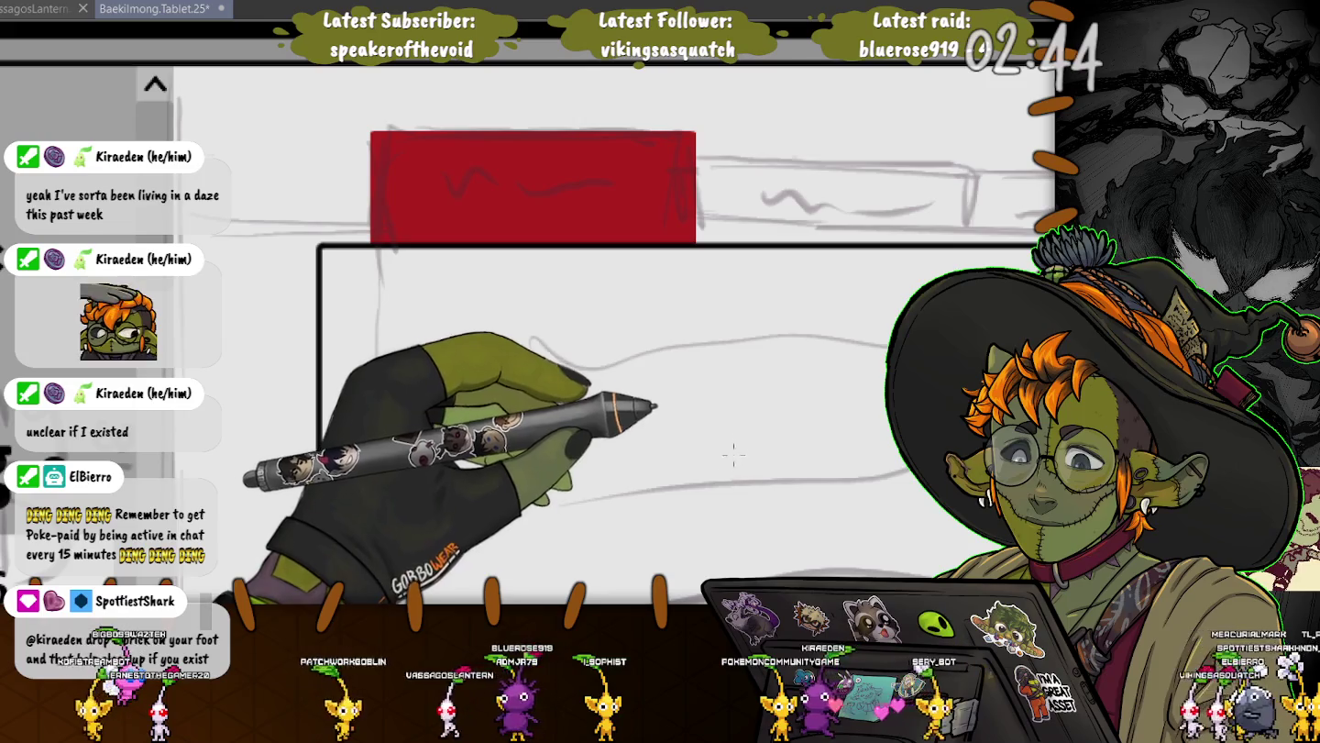
key(ctrl+z)
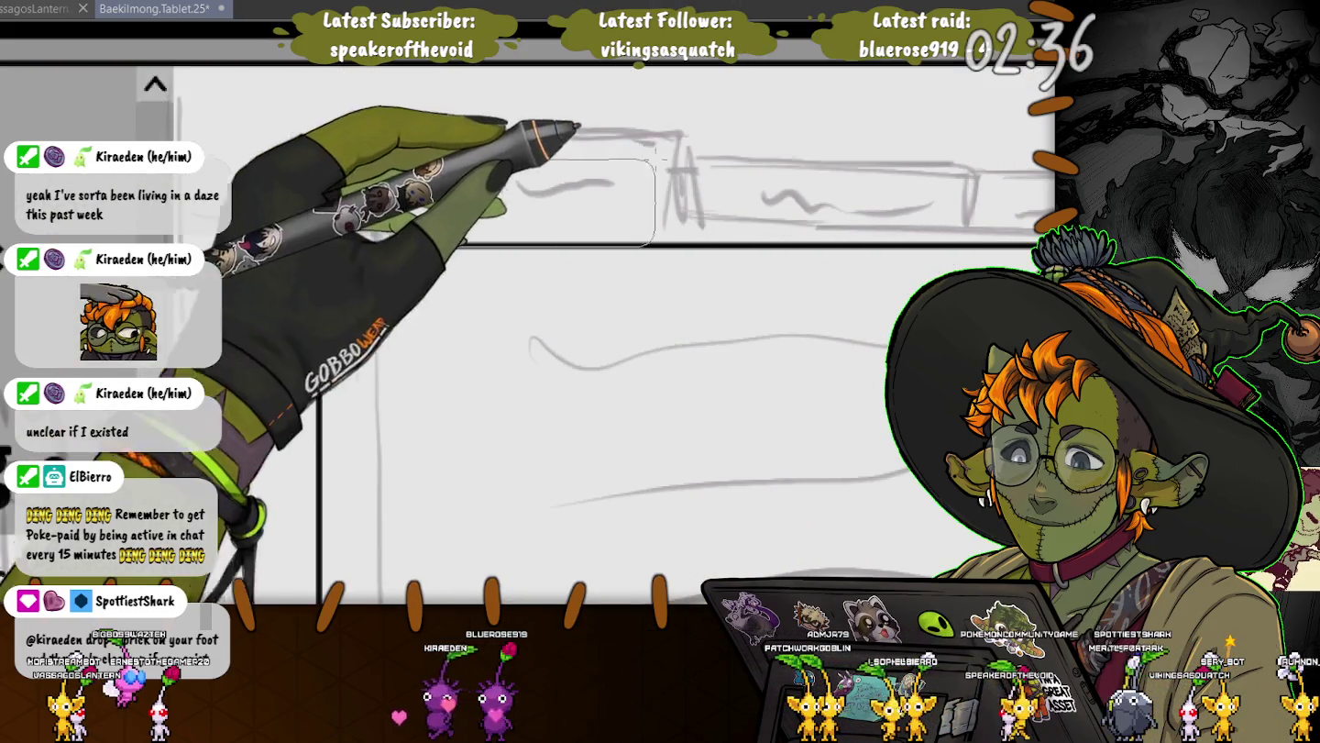
drag(518, 244, 721, 145)
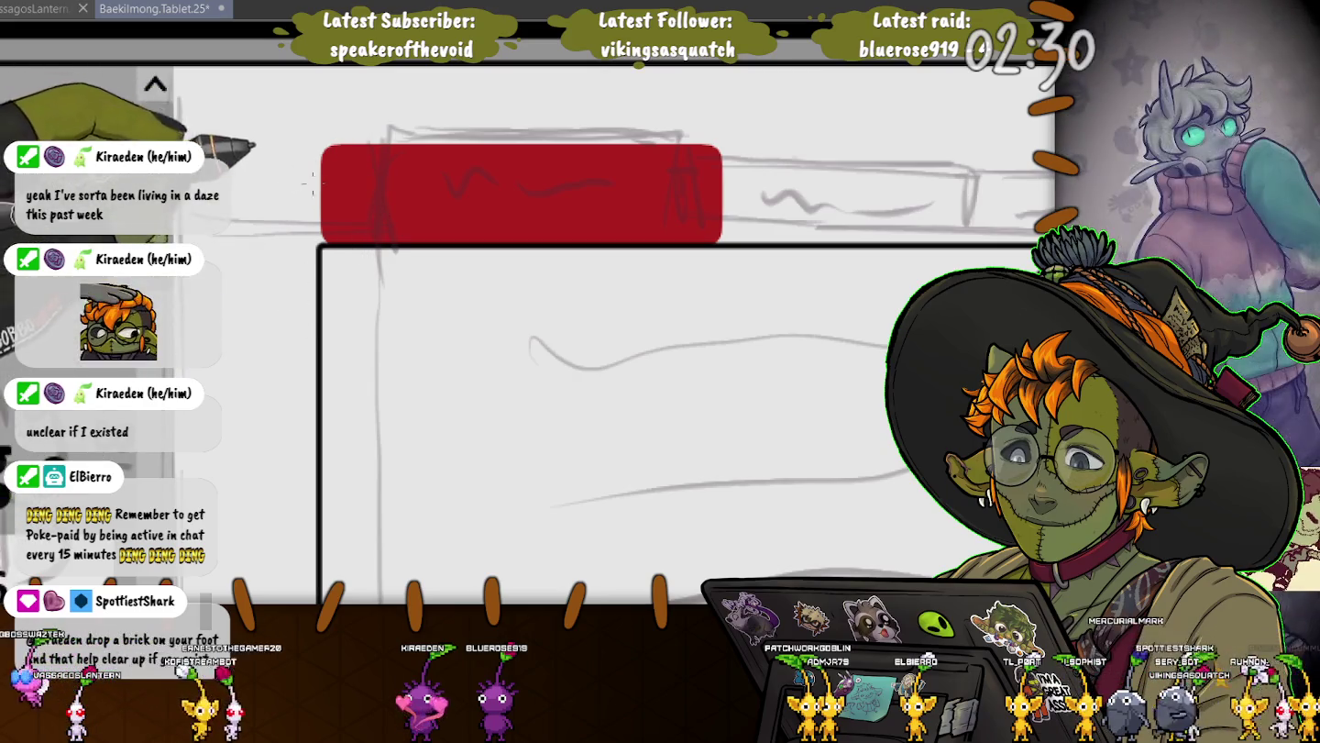
key(ctrl+z)
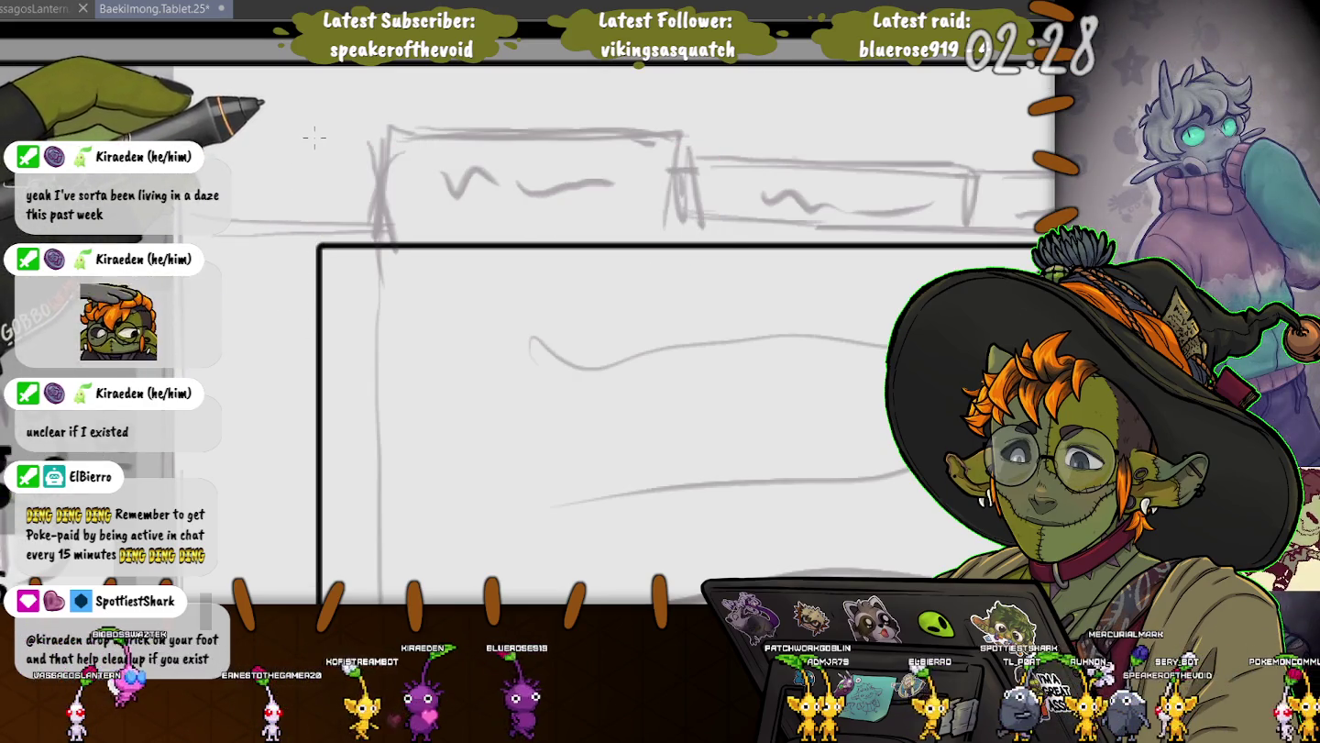
drag(384, 266, 636, 255)
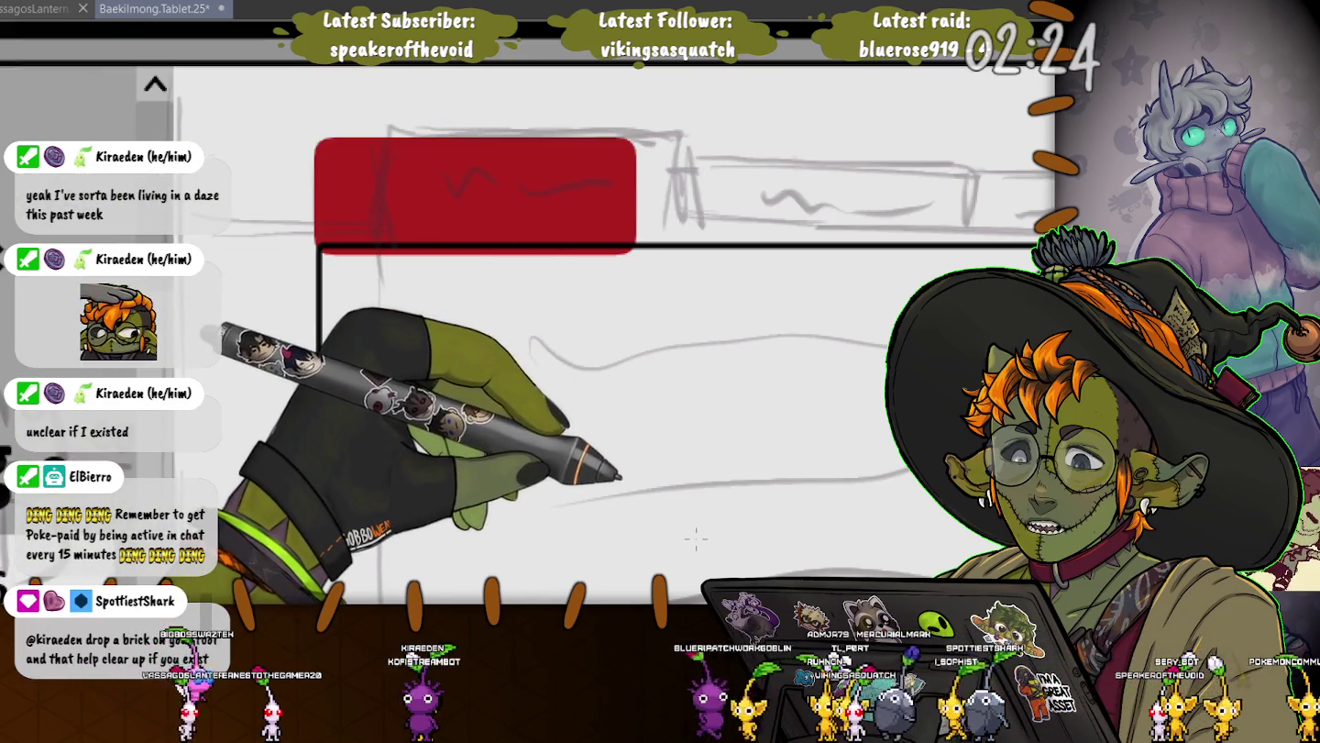